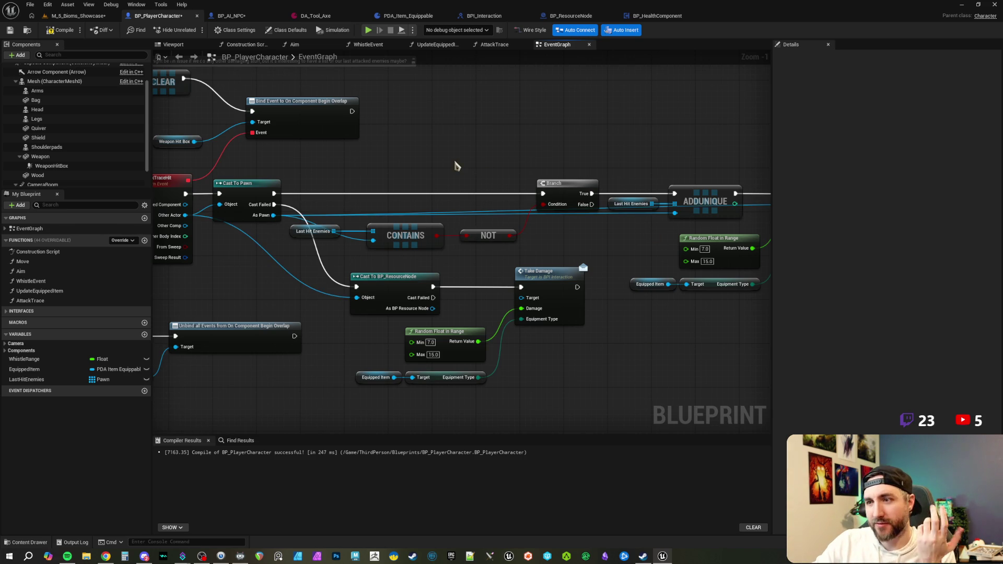
# - Review the Take Damage, Event EndAttack and Bind Event nodes, then compile BP_PlayerCharacter
pyautogui.moveTo(455, 161); pyautogui.dragTo(426, 161)
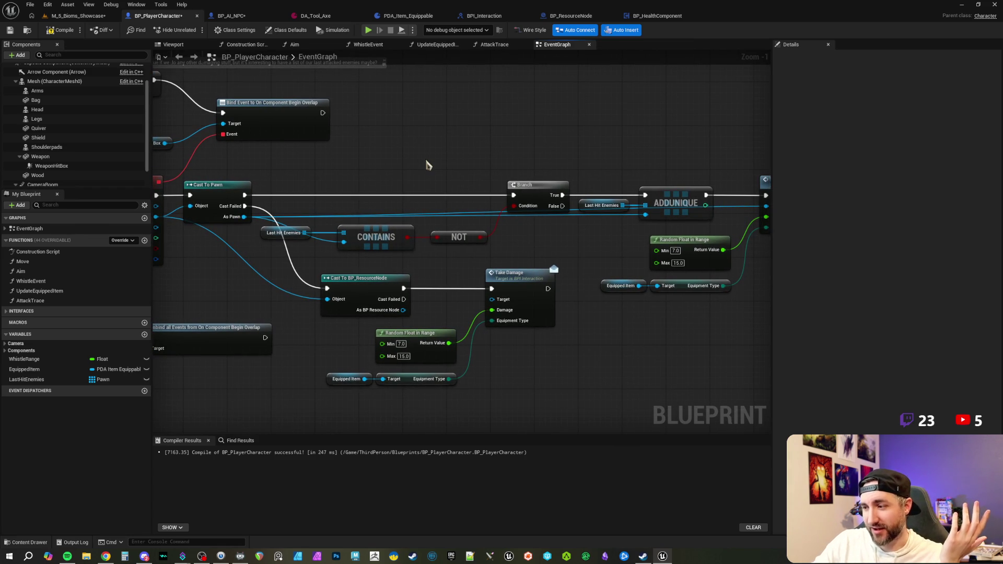
pyautogui.moveTo(428, 162)
pyautogui.mouseDown()
pyautogui.moveTo(447, 174)
pyautogui.moveTo(410, 123)
pyautogui.mouseUp()
pyautogui.moveTo(572, 329); pyautogui.dragTo(502, 335)
pyautogui.scroll(-1, 502, 335)
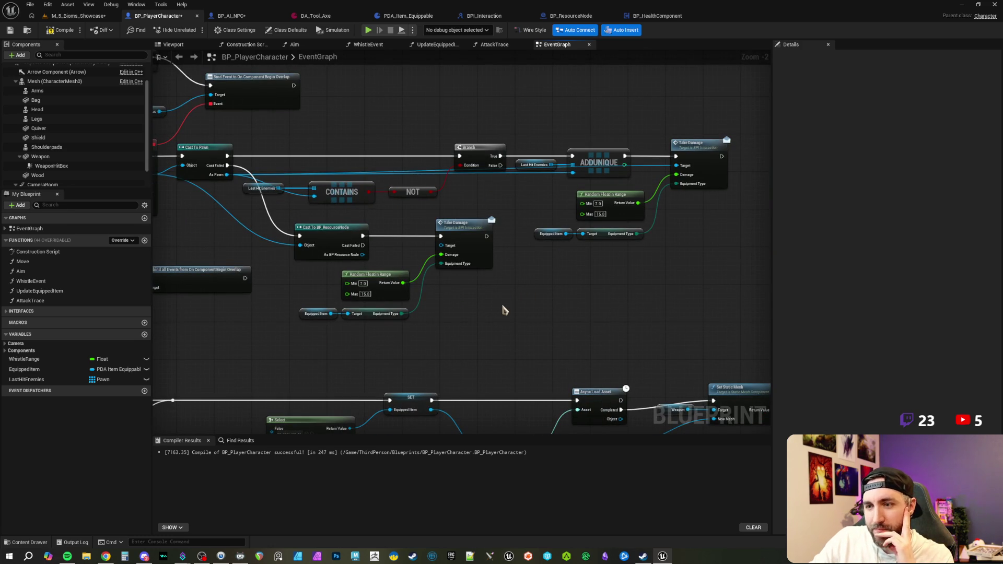
pyautogui.moveTo(472, 312); pyautogui.dragTo(517, 318)
pyautogui.scroll(1, 517, 318)
pyautogui.moveTo(432, 343)
pyautogui.mouseDown()
pyautogui.moveTo(414, 311)
pyautogui.moveTo(477, 336)
pyautogui.moveTo(484, 318)
pyautogui.mouseUp()
pyautogui.scroll(-1, 489, 331)
pyautogui.scroll(1, 484, 319)
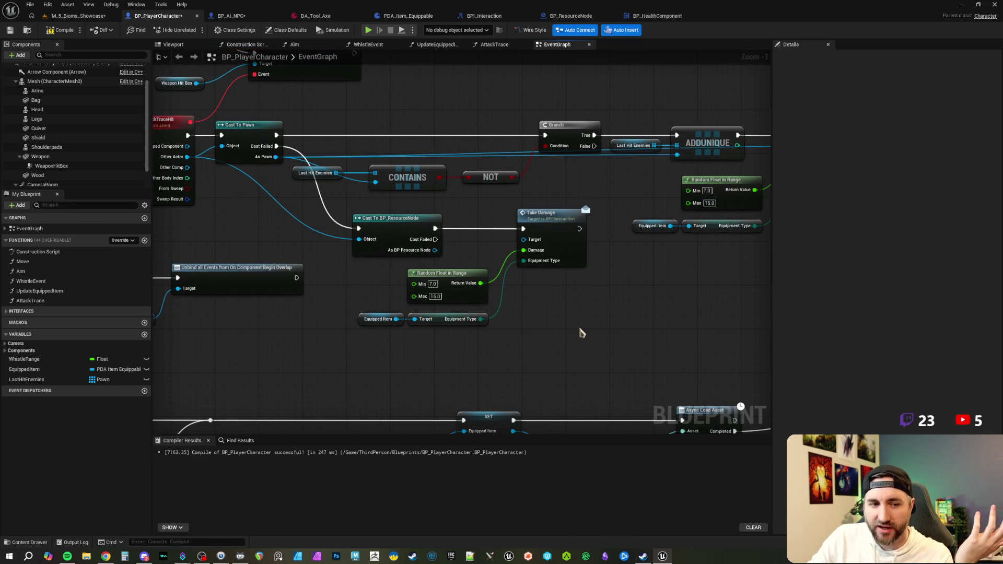
pyautogui.moveTo(596, 316); pyautogui.dragTo(515, 343)
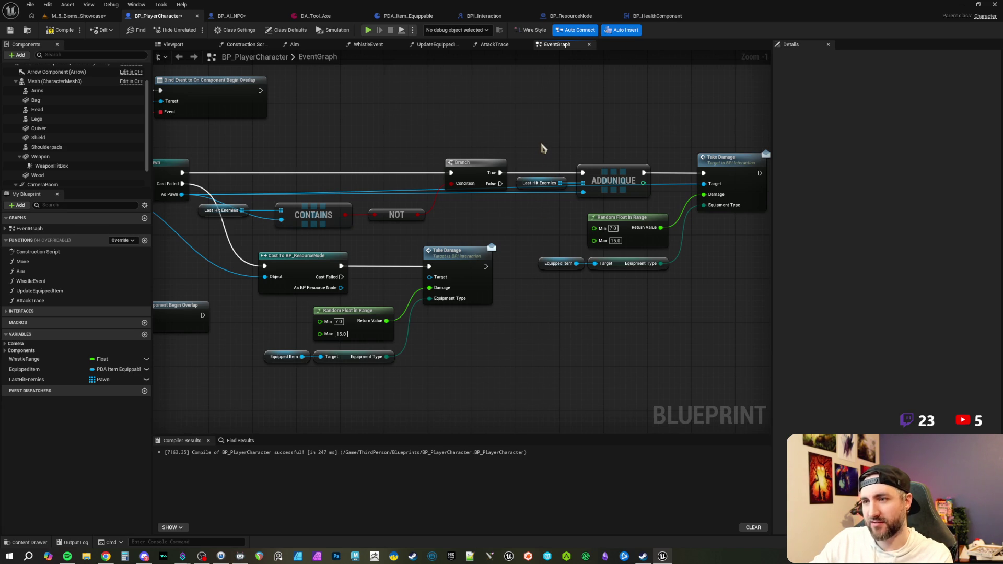
pyautogui.scroll(-1, 477, 171)
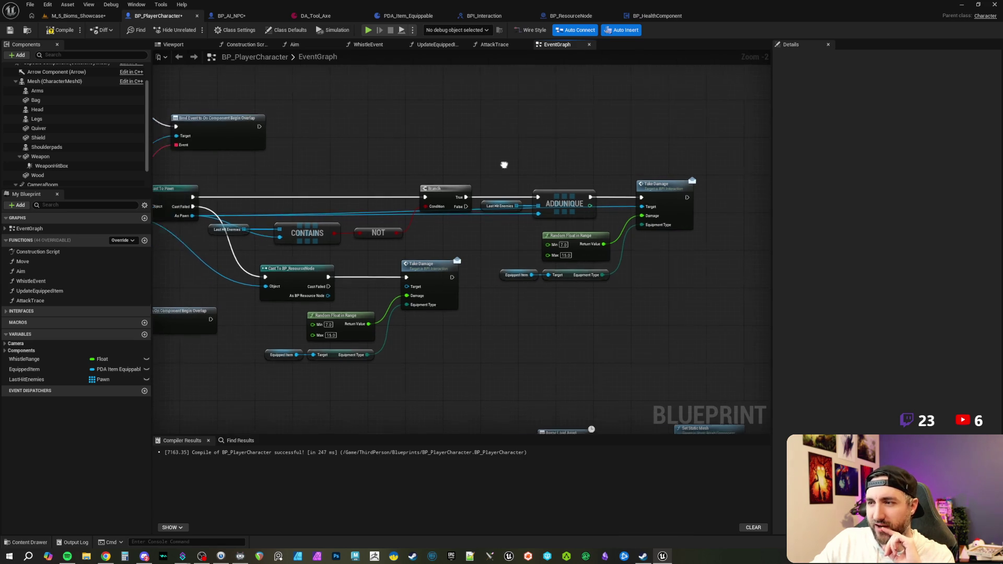
pyautogui.scroll(1, 555, 344)
pyautogui.moveTo(555, 343)
pyautogui.mouseDown()
pyautogui.moveTo(518, 343)
pyautogui.moveTo(539, 354)
pyautogui.moveTo(519, 355)
pyautogui.mouseUp()
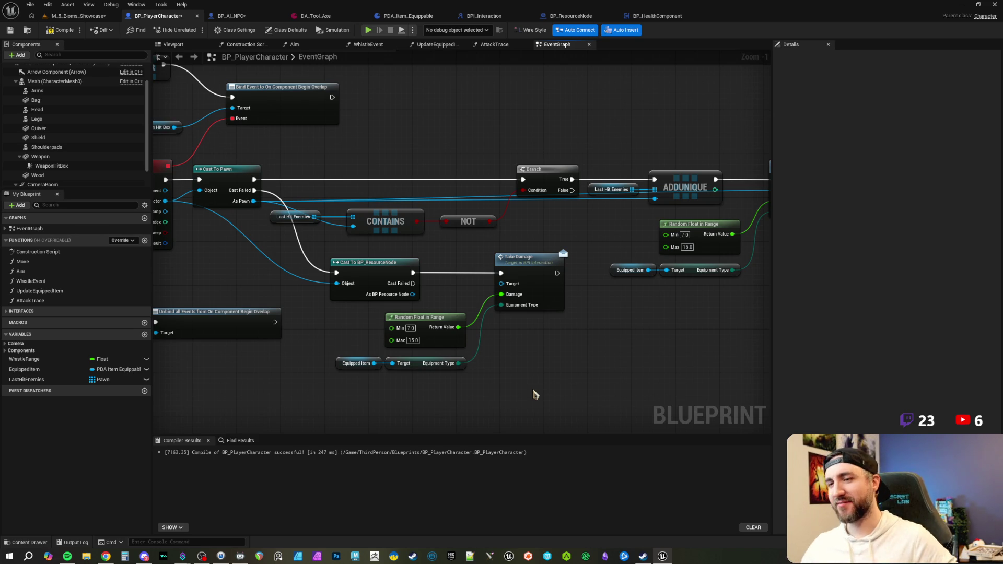
pyautogui.moveTo(577, 134); pyautogui.dragTo(513, 130)
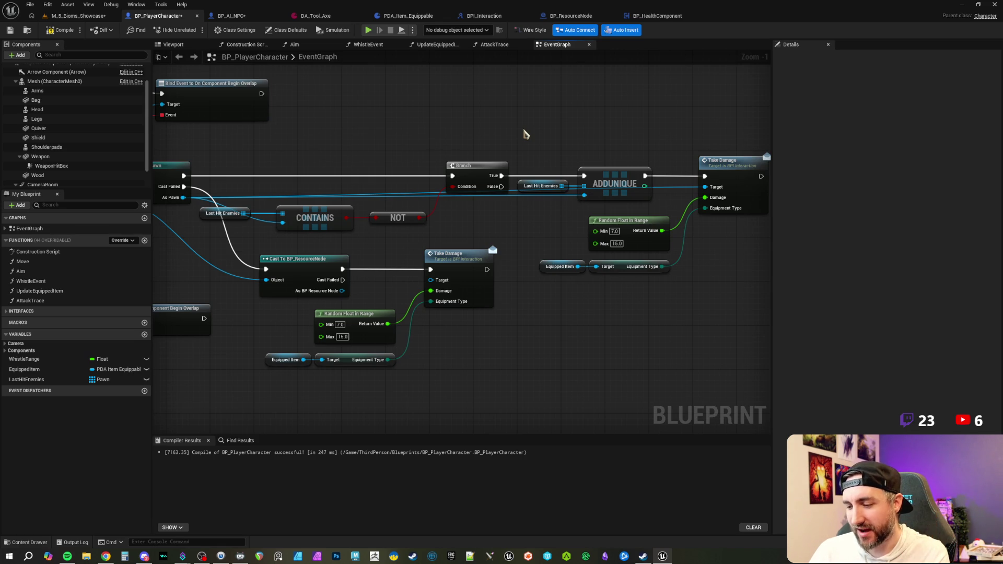
pyautogui.scroll(-2, 458, 139)
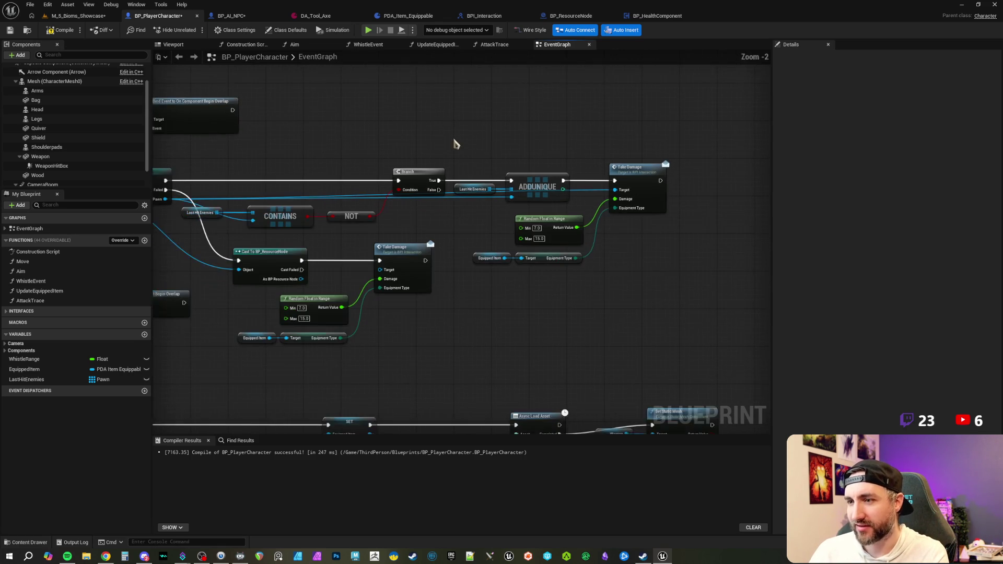
pyautogui.scroll(1, 465, 149)
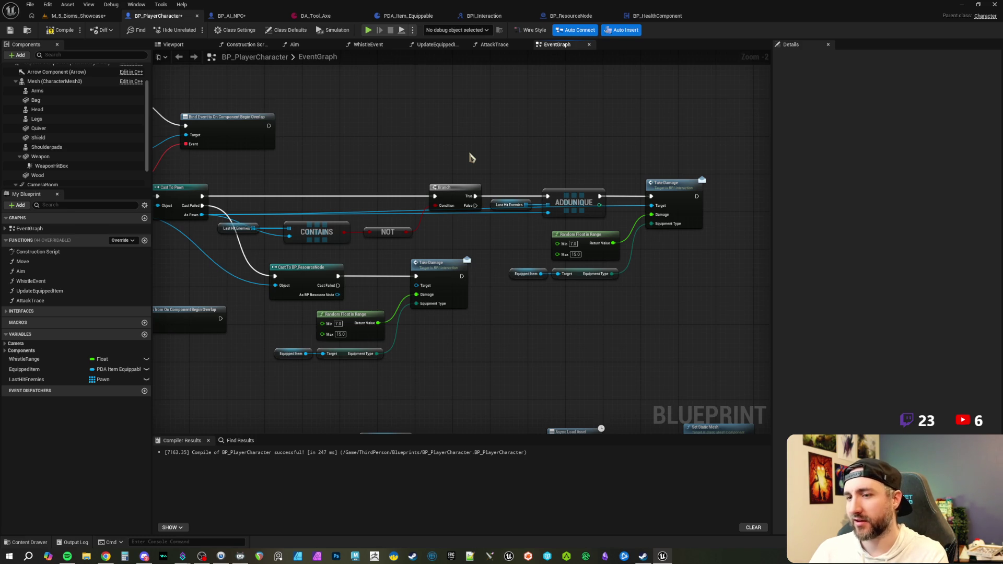
pyautogui.moveTo(449, 157)
pyautogui.mouseDown()
pyautogui.moveTo(472, 173)
pyautogui.moveTo(399, 178)
pyautogui.mouseUp()
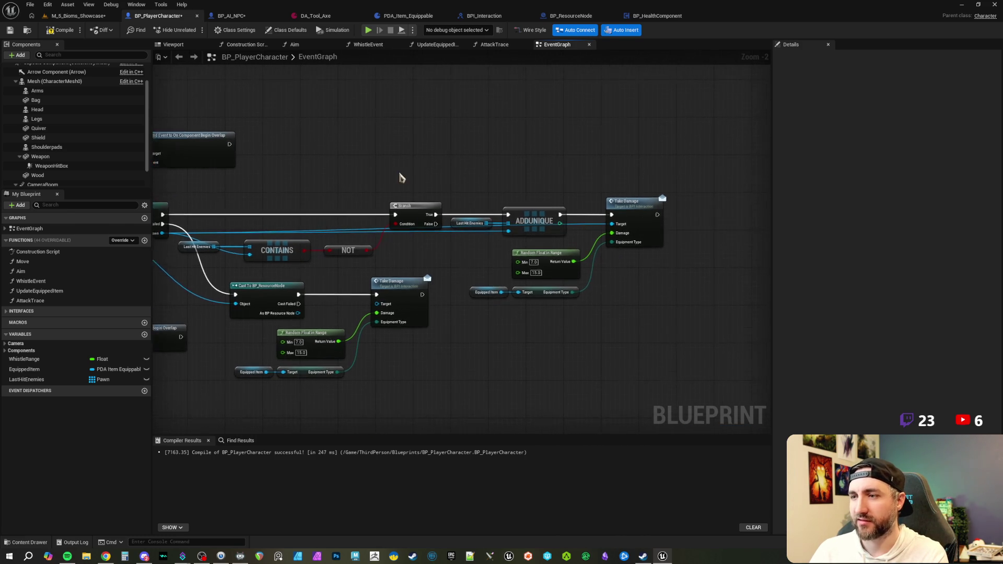
pyautogui.scroll(1, 413, 140)
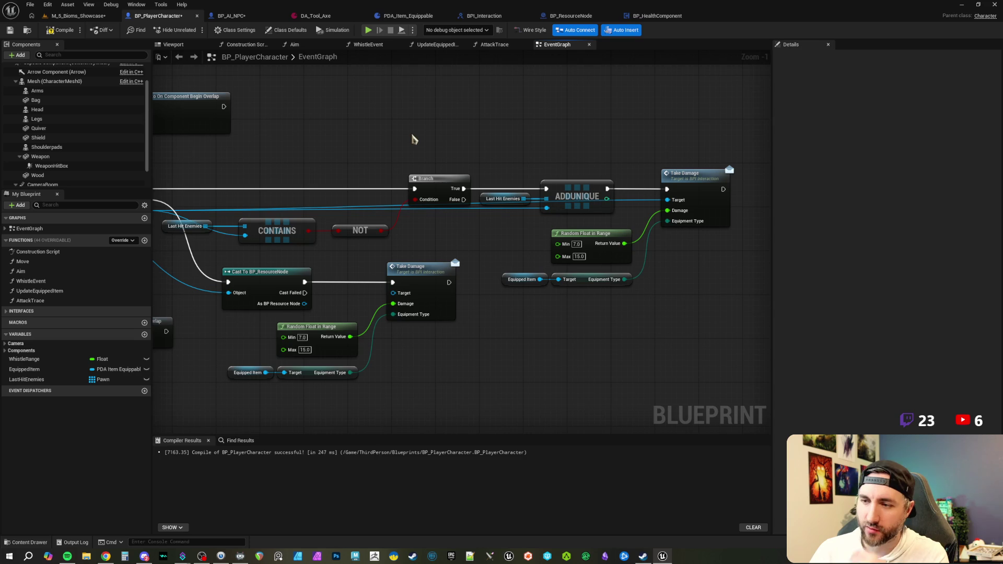
pyautogui.moveTo(413, 140); pyautogui.dragTo(442, 140)
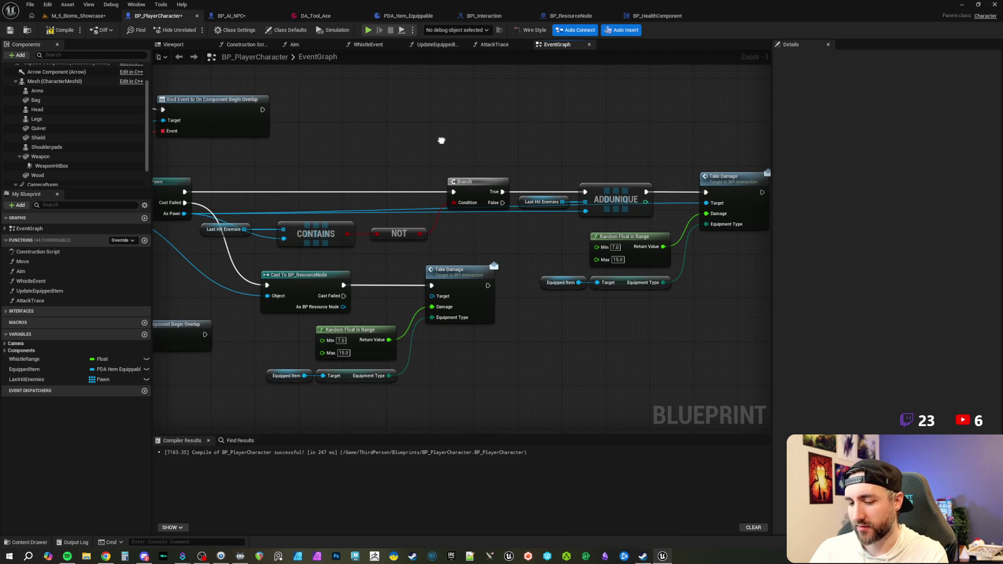
pyautogui.moveTo(441, 141); pyautogui.dragTo(427, 141)
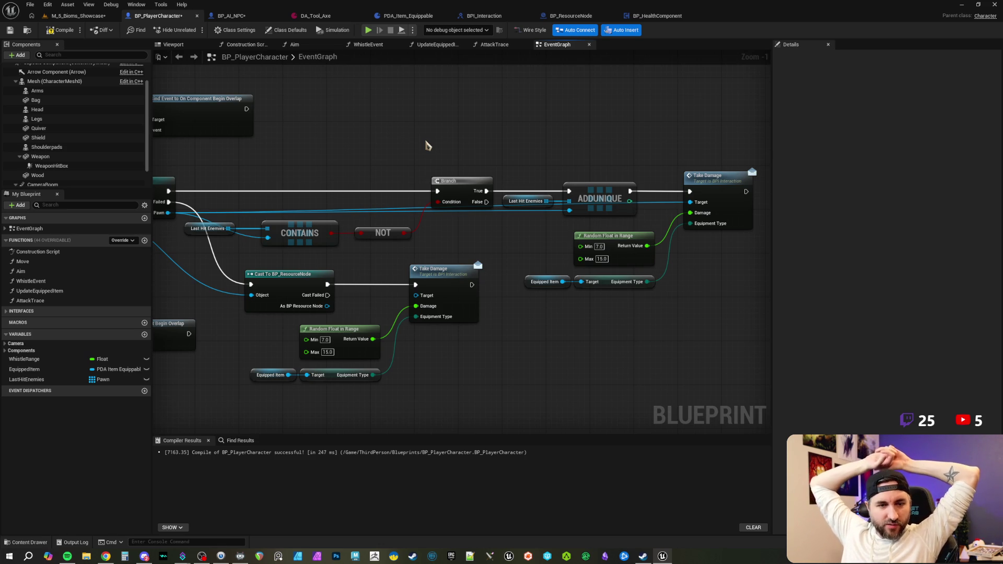
pyautogui.moveTo(426, 146)
pyautogui.mouseDown()
pyautogui.moveTo(408, 136)
pyautogui.moveTo(439, 148)
pyautogui.moveTo(412, 135)
pyautogui.moveTo(429, 142)
pyautogui.mouseUp()
pyautogui.click(60, 30)
# - Select the Take Damage node flagged ERROR and move it up and to the right
pyautogui.scroll(1, 429, 142)
pyautogui.moveTo(554, 251); pyautogui.dragTo(535, 218)
pyautogui.click(424, 276)
pyautogui.moveTo(424, 276); pyautogui.dragTo(467, 263)
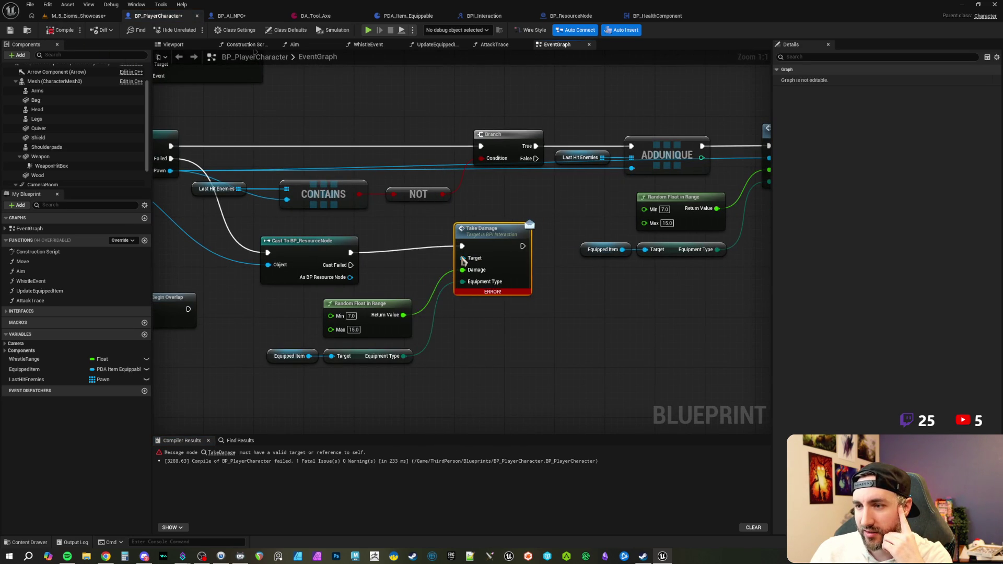
pyautogui.click(457, 243)
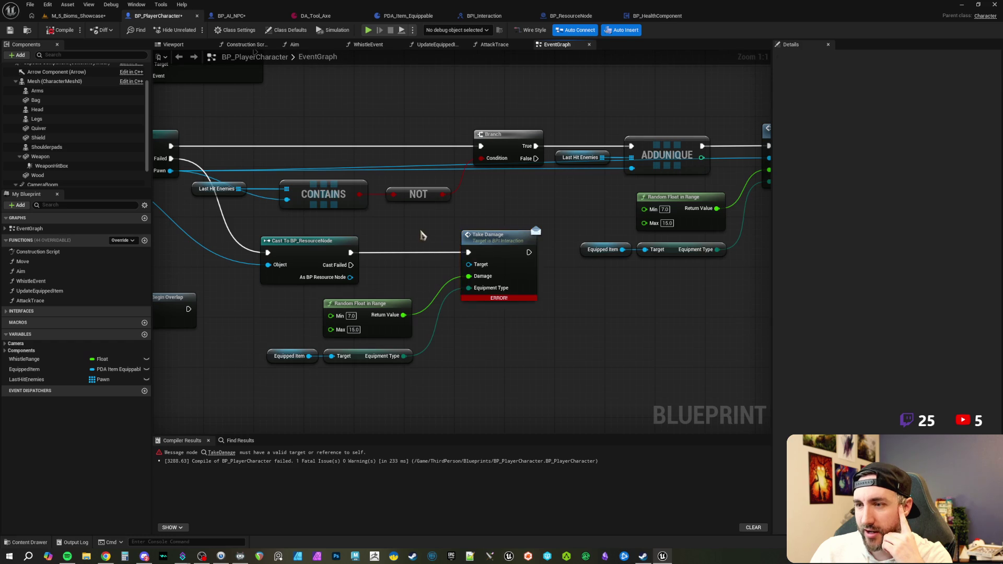
pyautogui.scroll(-1, 457, 243)
pyautogui.moveTo(466, 262)
pyautogui.mouseDown()
pyautogui.moveTo(480, 256)
pyautogui.moveTo(459, 258)
pyautogui.mouseUp()
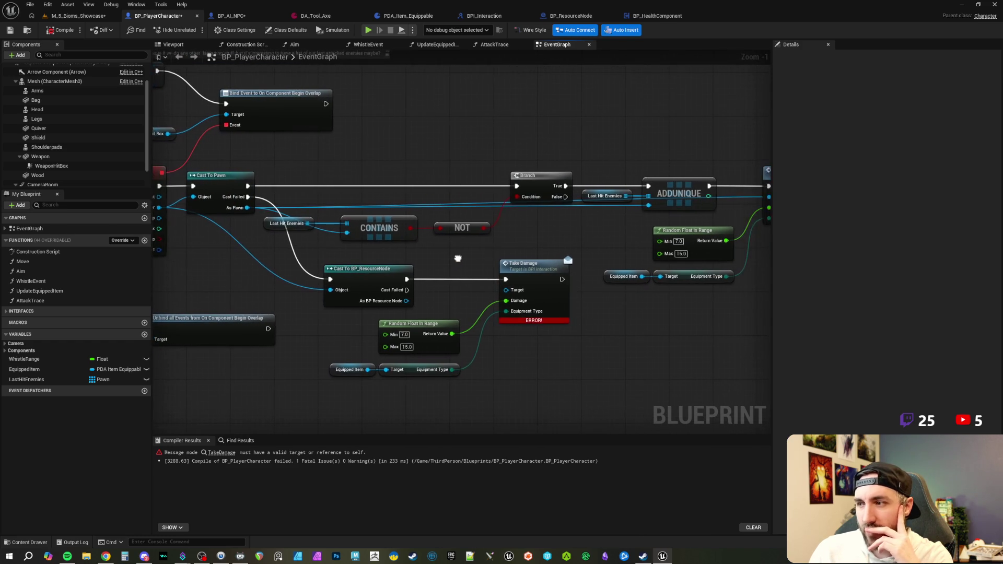
pyautogui.moveTo(406, 168)
pyautogui.mouseDown()
pyautogui.moveTo(419, 161)
pyautogui.moveTo(401, 174)
pyautogui.mouseUp()
# - Inspect the Last Hit Enemies getter's properties in the Details panel
pyautogui.click(303, 228)
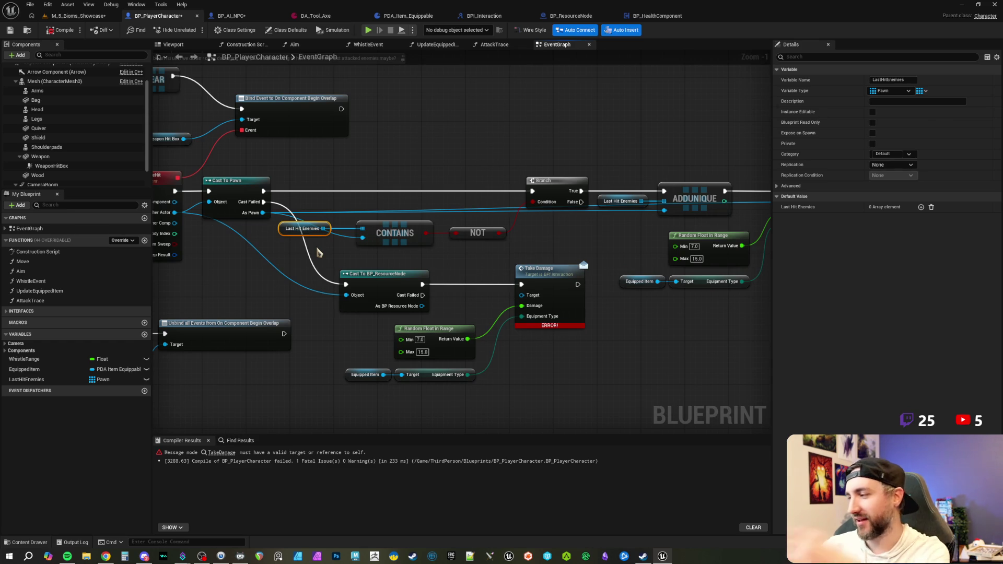
pyautogui.click(330, 167)
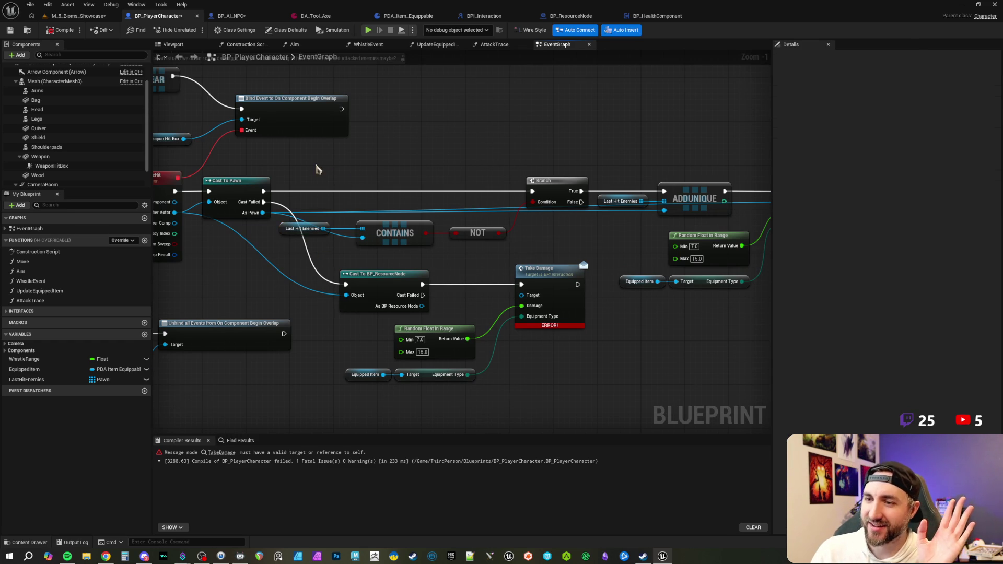
pyautogui.moveTo(315, 163); pyautogui.dragTo(325, 168)
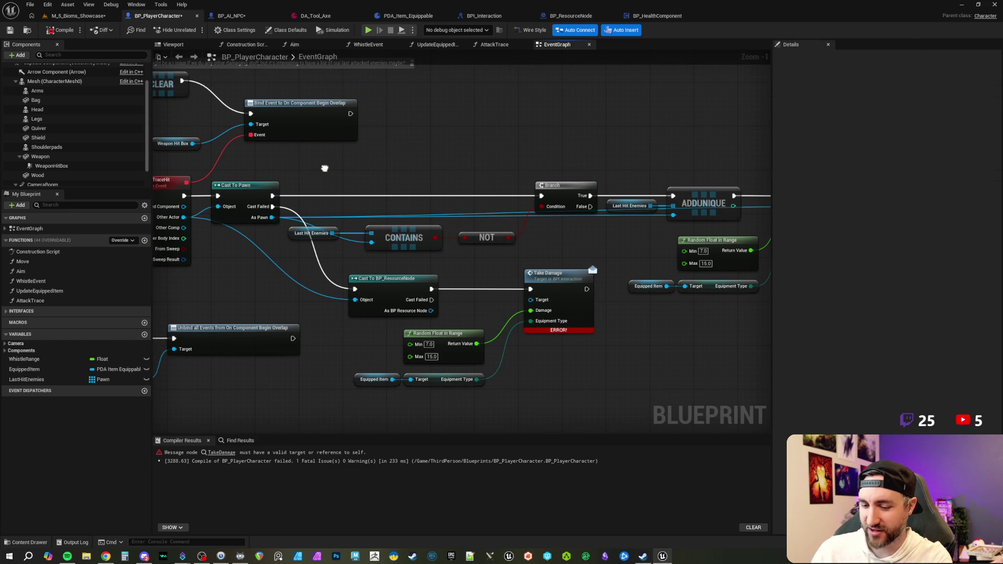
pyautogui.moveTo(324, 168); pyautogui.dragTo(321, 173)
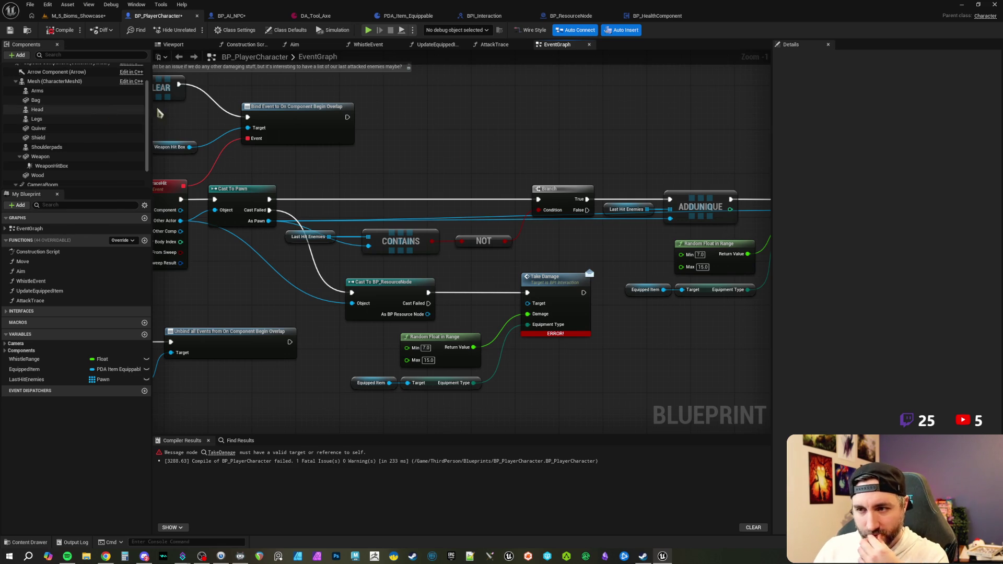
pyautogui.scroll(1, 448, 178)
pyautogui.moveTo(449, 178)
pyautogui.mouseDown()
pyautogui.moveTo(466, 124)
pyautogui.moveTo(411, 115)
pyautogui.mouseUp()
# - Wire the cast's As BP Resource Node output into Take Damage's Target pin
pyautogui.moveTo(426, 231); pyautogui.dragTo(462, 204)
pyautogui.scroll(1, 462, 204)
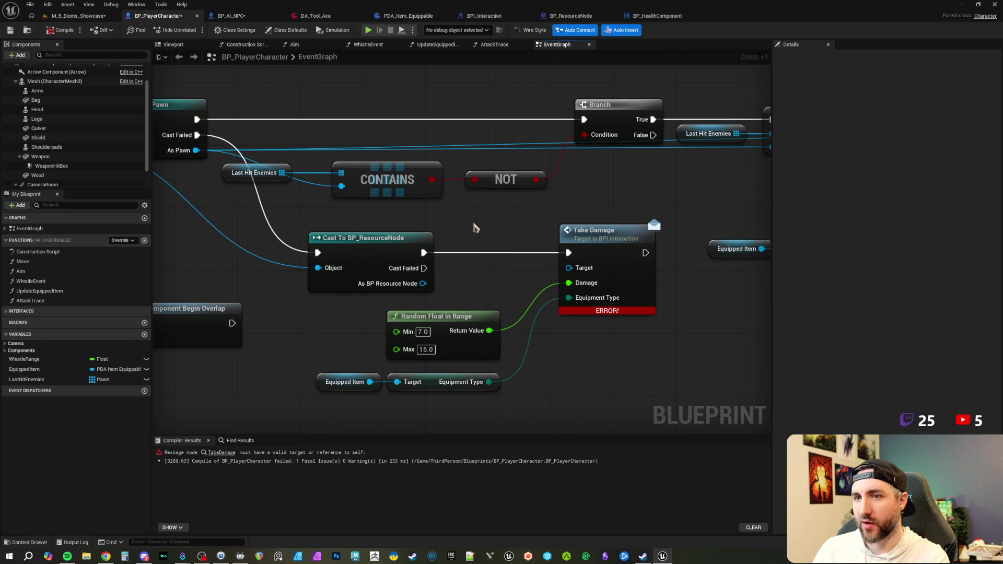
pyautogui.moveTo(474, 227); pyautogui.dragTo(467, 222)
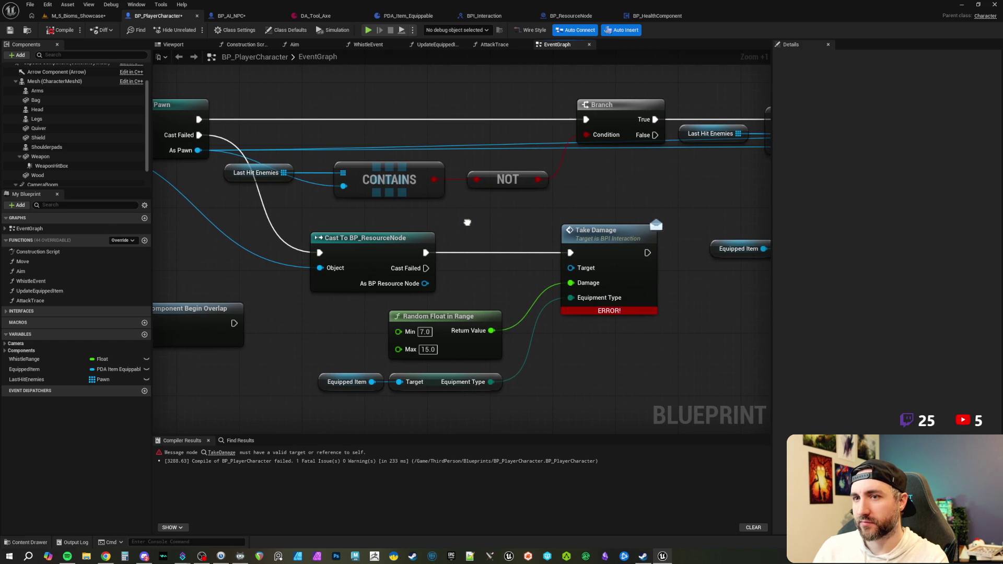
pyautogui.moveTo(459, 291)
pyautogui.mouseDown()
pyautogui.moveTo(441, 284)
pyautogui.moveTo(555, 262)
pyautogui.mouseUp()
pyautogui.scroll(-1, 479, 220)
pyautogui.moveTo(488, 240)
pyautogui.mouseDown()
pyautogui.moveTo(412, 276)
pyautogui.moveTo(477, 251)
pyautogui.moveTo(470, 242)
pyautogui.moveTo(493, 258)
pyautogui.mouseUp()
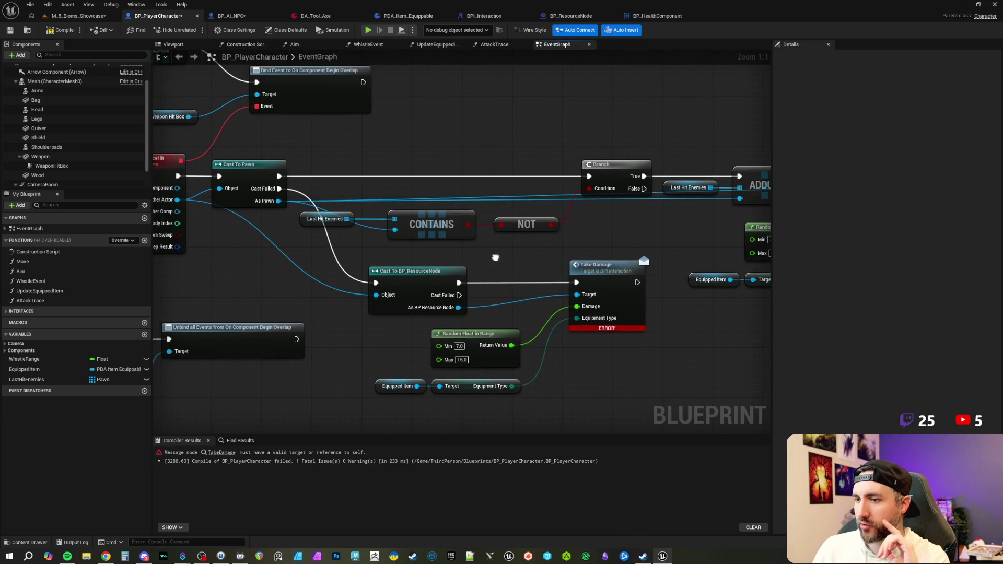
pyautogui.moveTo(480, 152)
pyautogui.mouseDown()
pyautogui.moveTo(444, 167)
pyautogui.moveTo(502, 176)
pyautogui.mouseUp()
# - Inspect the Last Hit Enemies, Take Damage and Cast To Pawn nodes
pyautogui.click(348, 243)
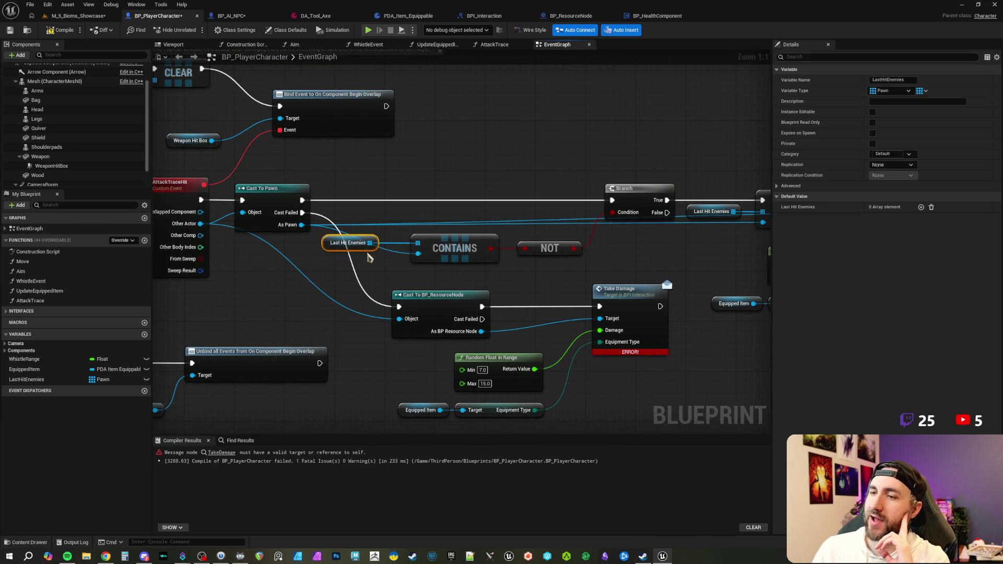
pyautogui.moveTo(324, 177)
pyautogui.mouseDown()
pyautogui.moveTo(382, 188)
pyautogui.moveTo(366, 232)
pyautogui.moveTo(388, 215)
pyautogui.mouseUp()
pyautogui.click(541, 191)
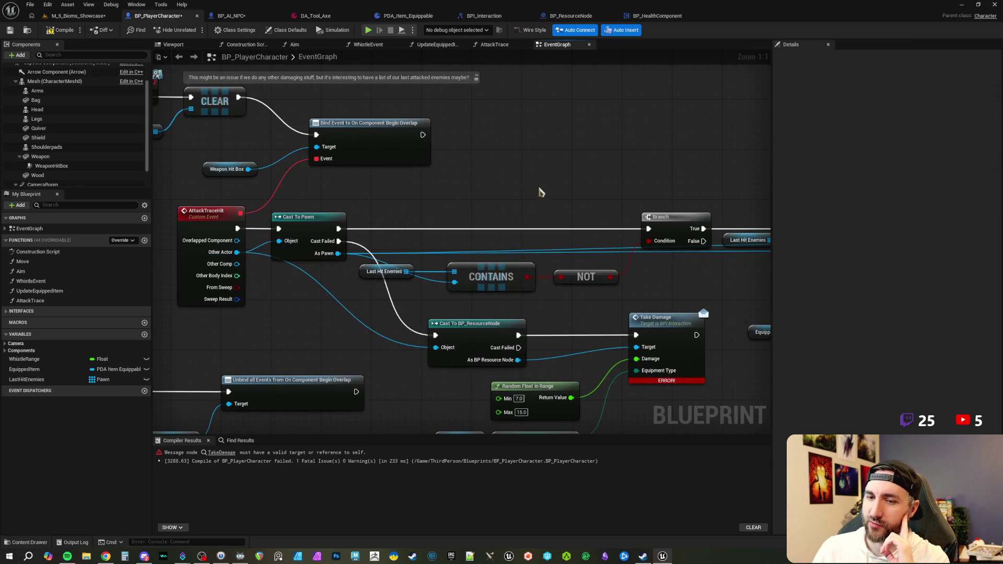
pyautogui.moveTo(437, 195)
pyautogui.mouseDown()
pyautogui.moveTo(398, 173)
pyautogui.moveTo(457, 176)
pyautogui.moveTo(481, 190)
pyautogui.mouseUp()
pyautogui.click(631, 338)
pyautogui.click(381, 260)
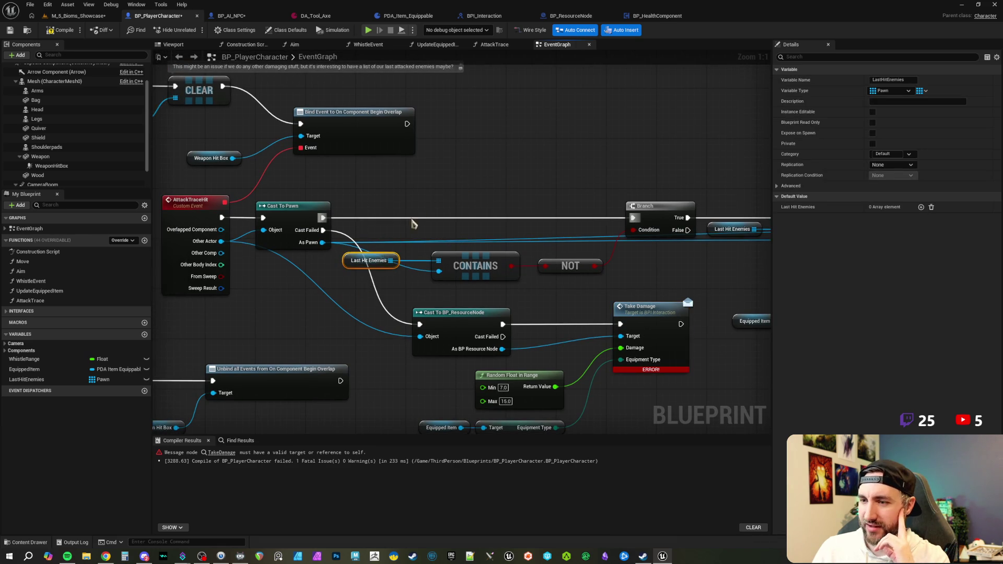
pyautogui.moveTo(540, 199); pyautogui.dragTo(440, 199)
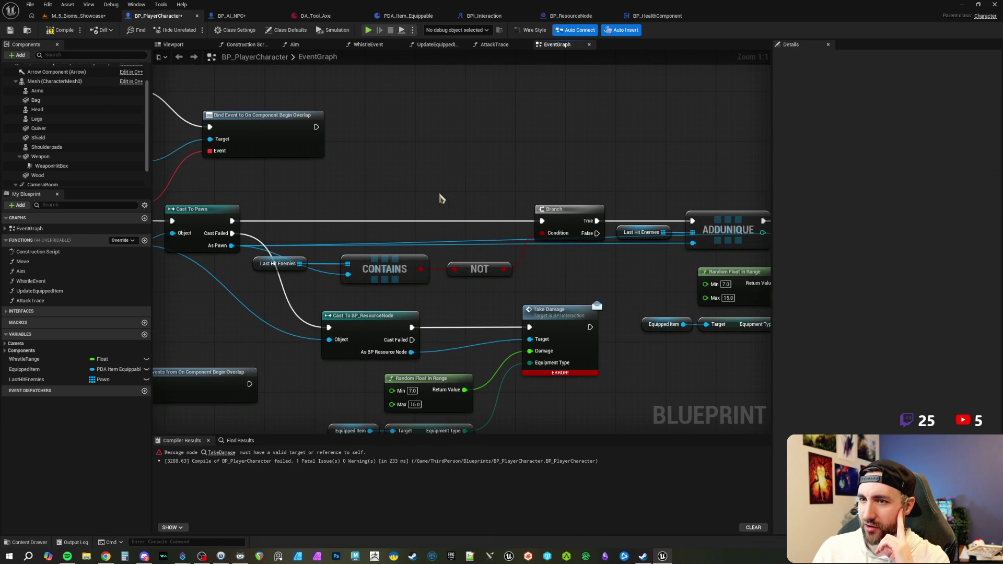
pyautogui.moveTo(358, 213); pyautogui.dragTo(456, 214)
pyautogui.click(309, 226)
pyautogui.moveTo(614, 186)
pyautogui.mouseDown()
pyautogui.moveTo(361, 199)
pyautogui.moveTo(606, 188)
pyautogui.mouseUp()
# - Inspect the AttackTraceHit event node, then compile BP_PlayerCharacter
pyautogui.moveTo(417, 202); pyautogui.dragTo(478, 206)
pyautogui.click(285, 211)
pyautogui.click(459, 217)
pyautogui.scroll(-1, 457, 225)
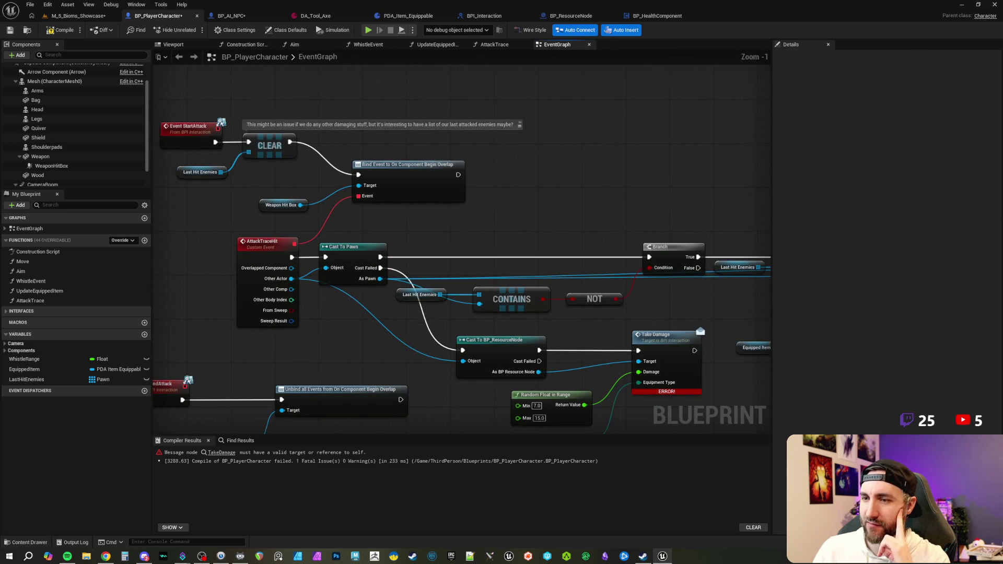
pyautogui.scroll(1, 482, 243)
pyautogui.click(278, 229)
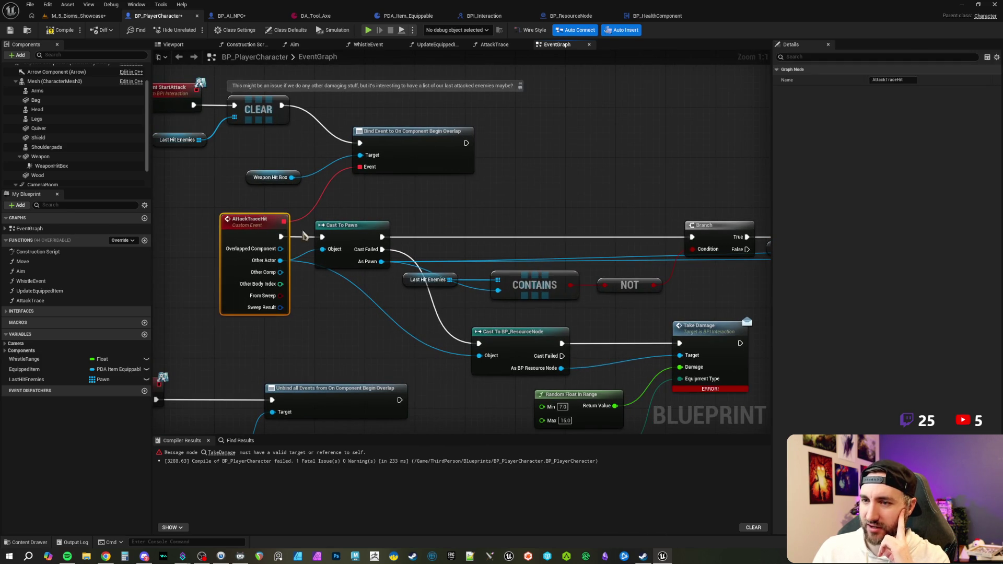
pyautogui.click(500, 225)
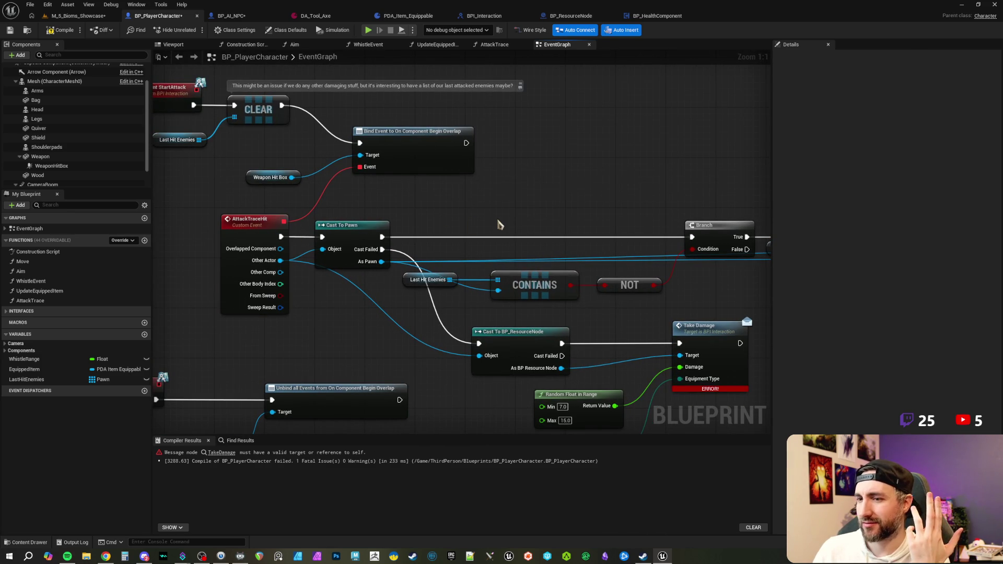
pyautogui.moveTo(555, 222)
pyautogui.mouseDown()
pyautogui.moveTo(487, 196)
pyautogui.moveTo(526, 175)
pyautogui.moveTo(511, 165)
pyautogui.mouseUp()
pyautogui.click(64, 30)
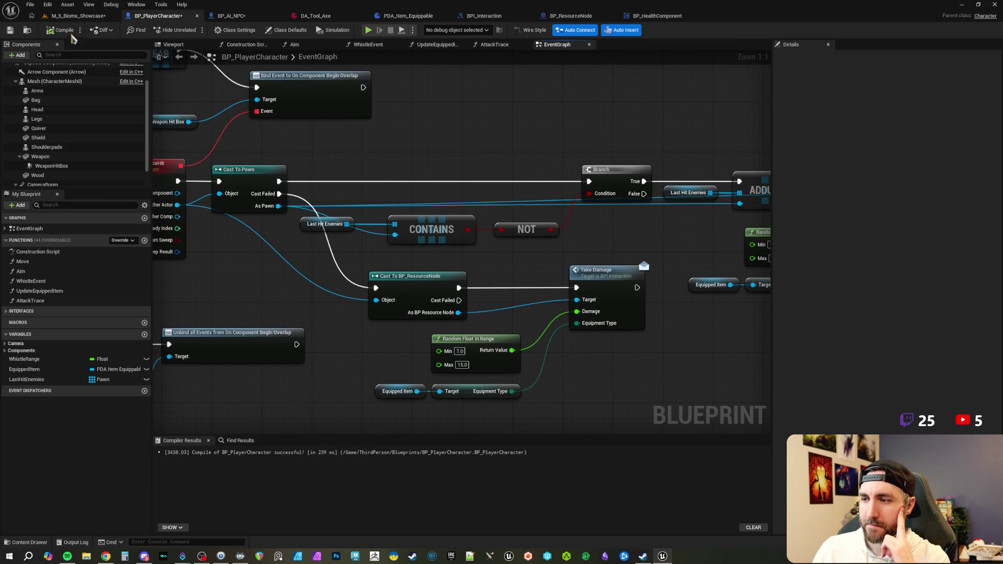
pyautogui.click(73, 16)
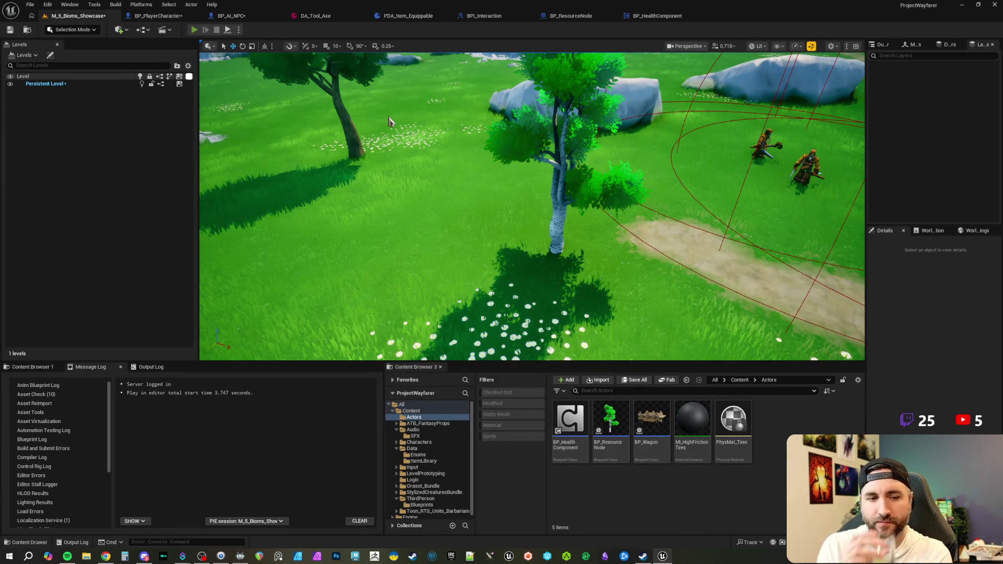
# - Start the M_5_Bioms_Showcase playtest and take control of the character in the viewport
pyautogui.scroll(3, 390, 121)
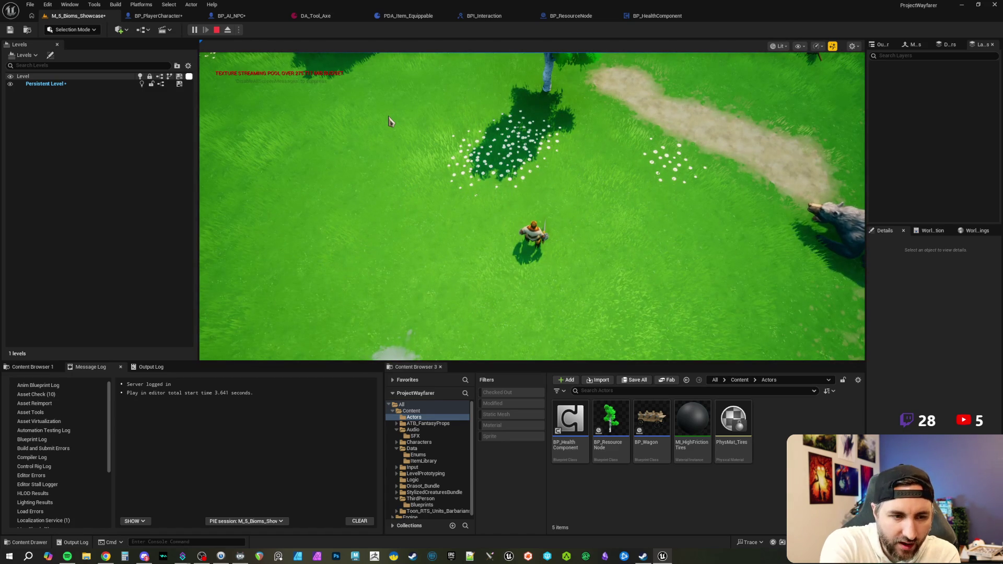
pyautogui.click(360, 86)
pyautogui.scroll(3, 359, 86)
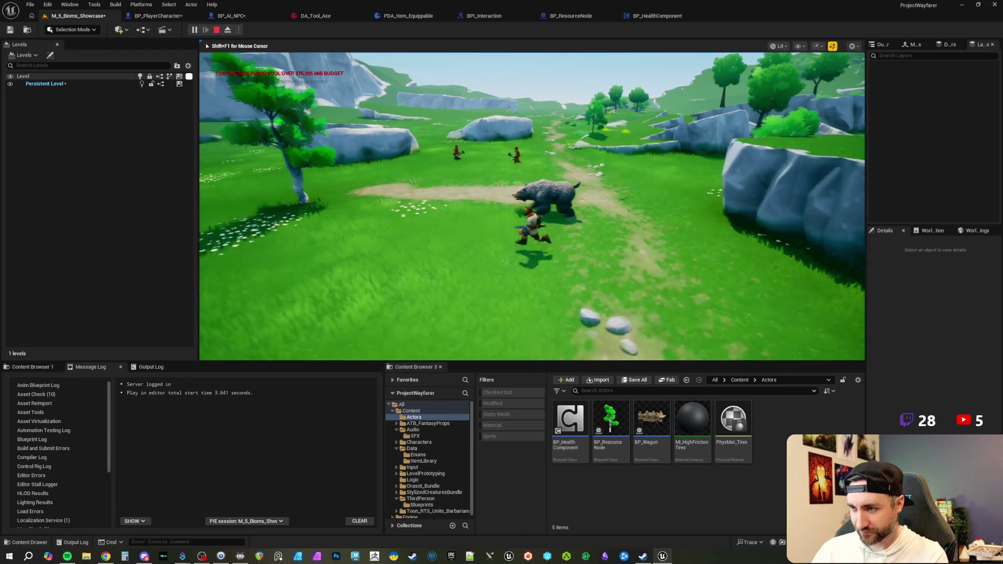
# - Run the character along the path, past the bear, into the open meadow
pyautogui.press('w')
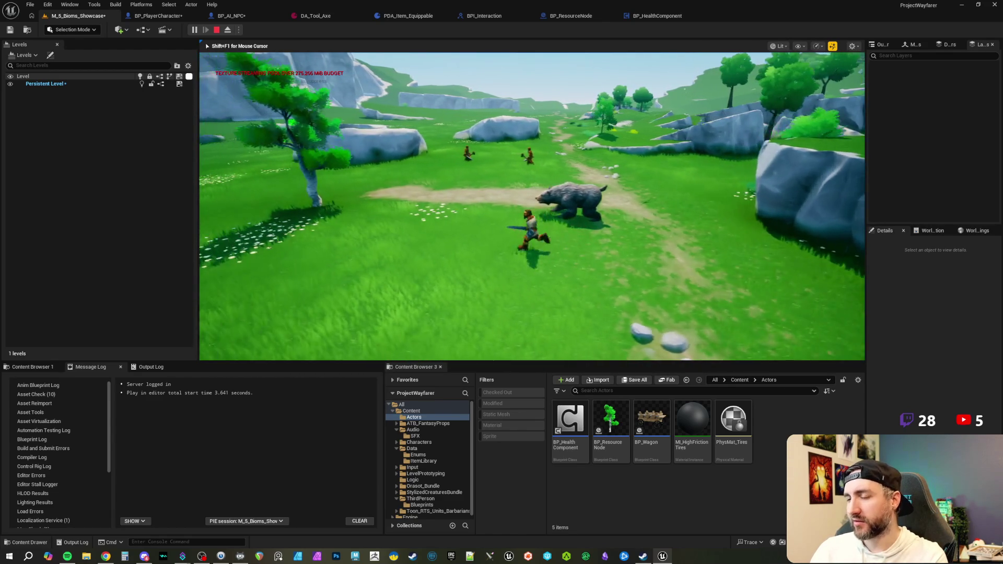
pyautogui.press('w')
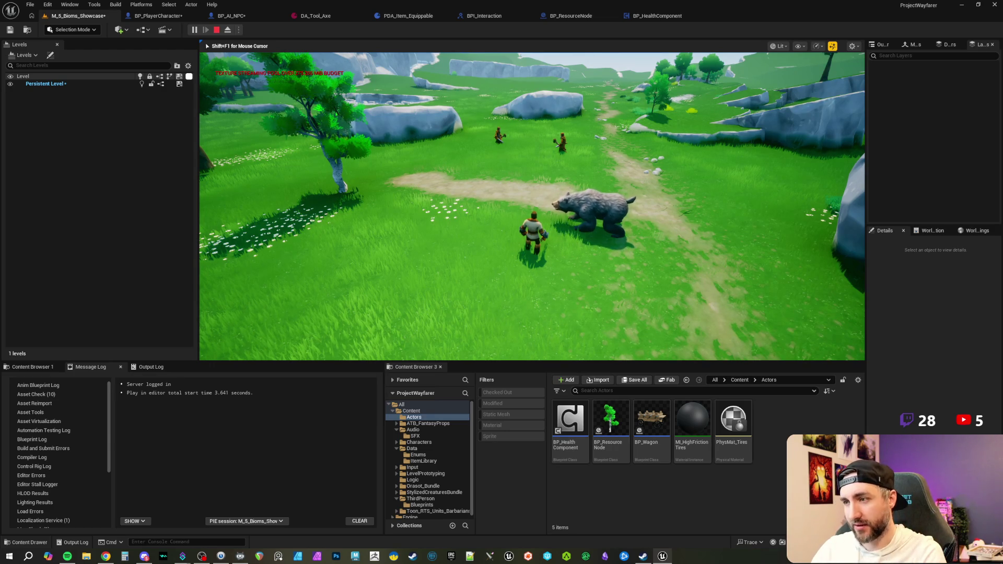
pyautogui.press('w')
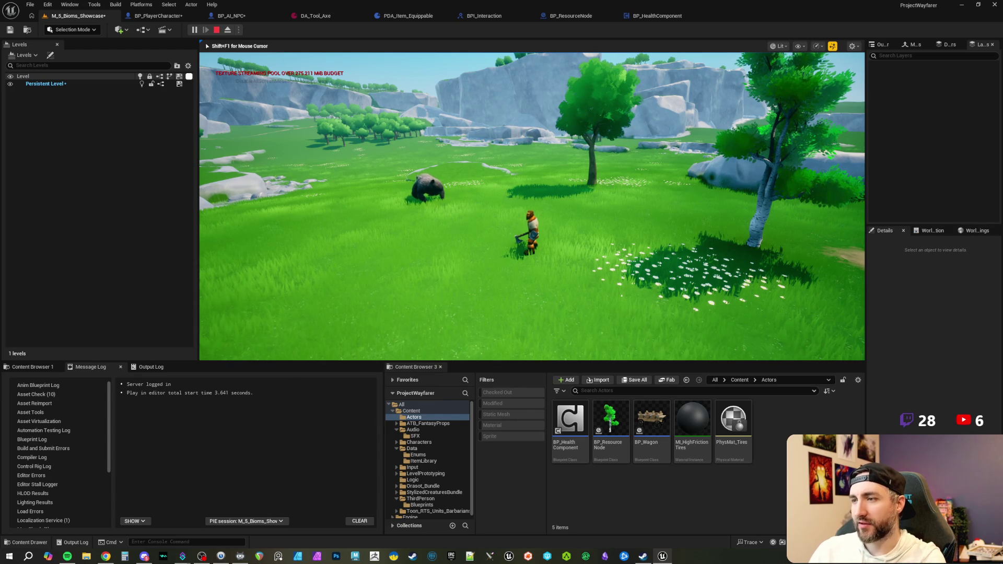
# - Run the character across the meadow toward the tree
pyautogui.press('w')
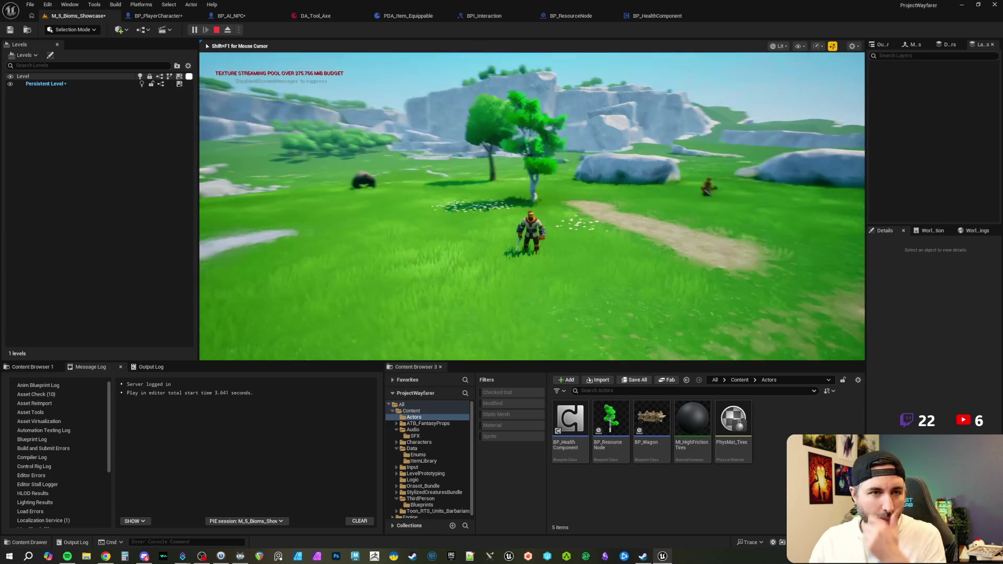
# - Free the cursor, run the character out into the field, then stop the playtest with Esc
pyautogui.hotkey('shift', 'F1')
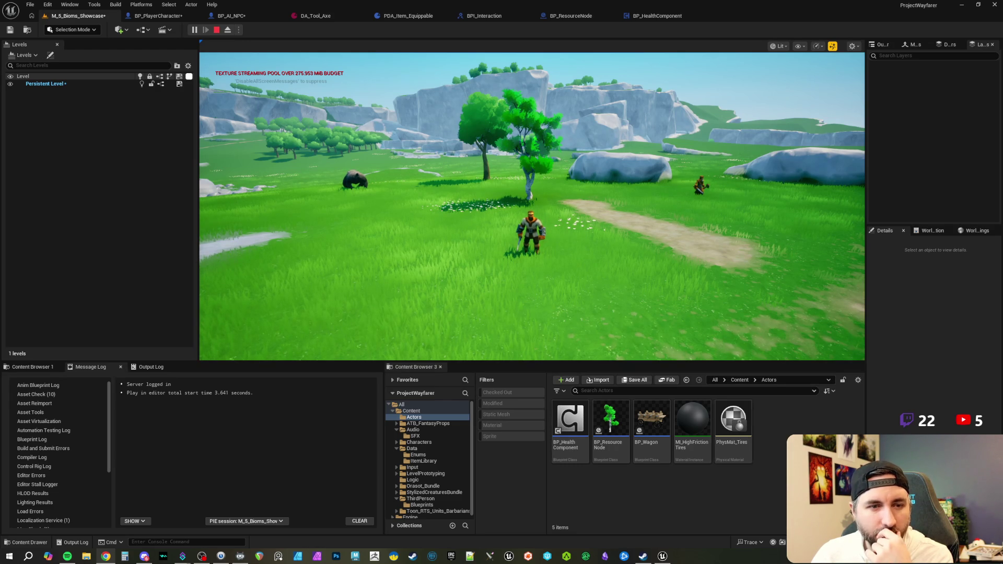
pyautogui.click(532, 206)
pyautogui.press('w')
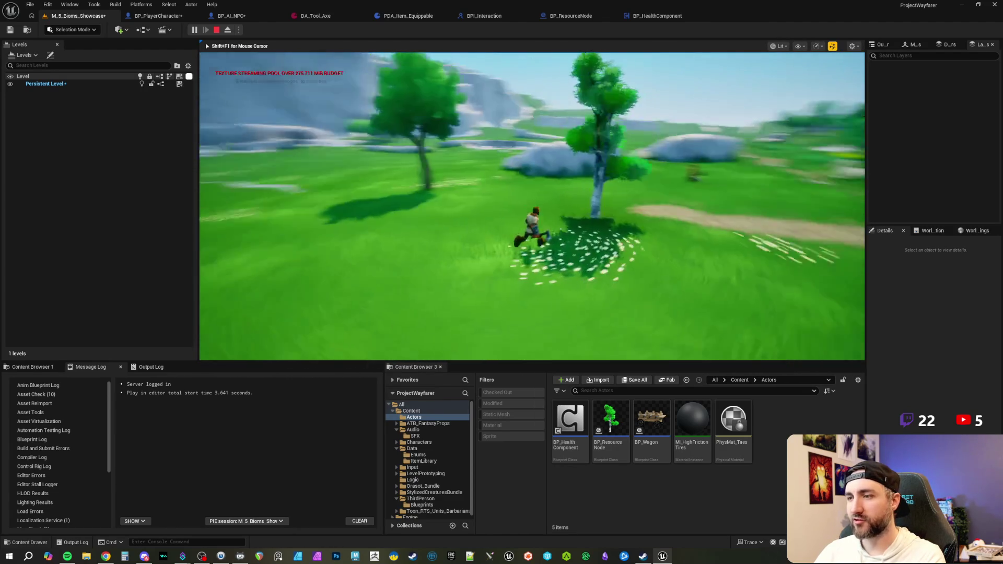
pyautogui.press('Escape')
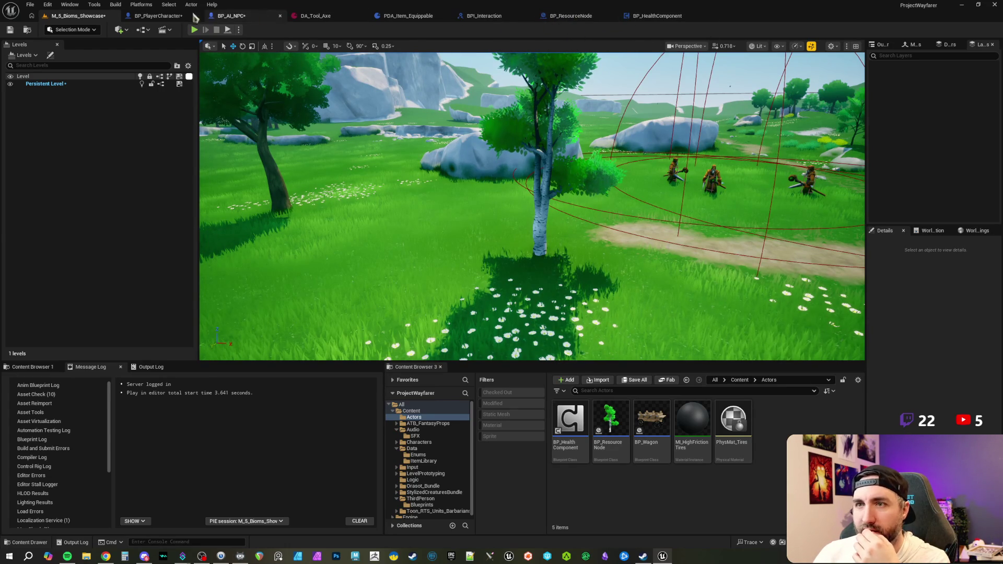
# - Toggle a breakpoint on BP_ResourceNode's Event TakeDamage node
pyautogui.click(156, 16)
pyautogui.click(601, 16)
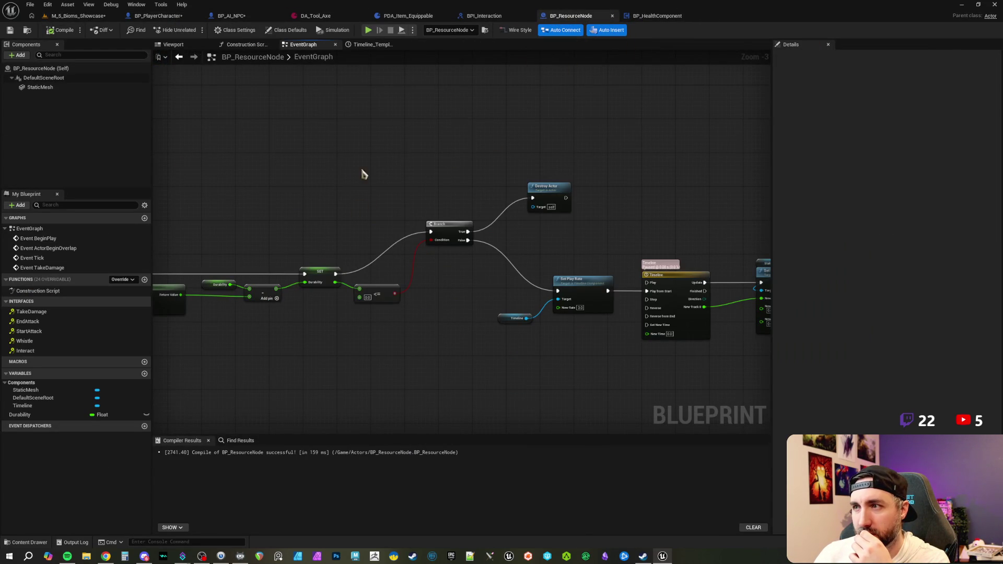
pyautogui.scroll(1, 403, 153)
pyautogui.moveTo(403, 152); pyautogui.dragTo(629, 150)
pyautogui.rightClick(312, 251)
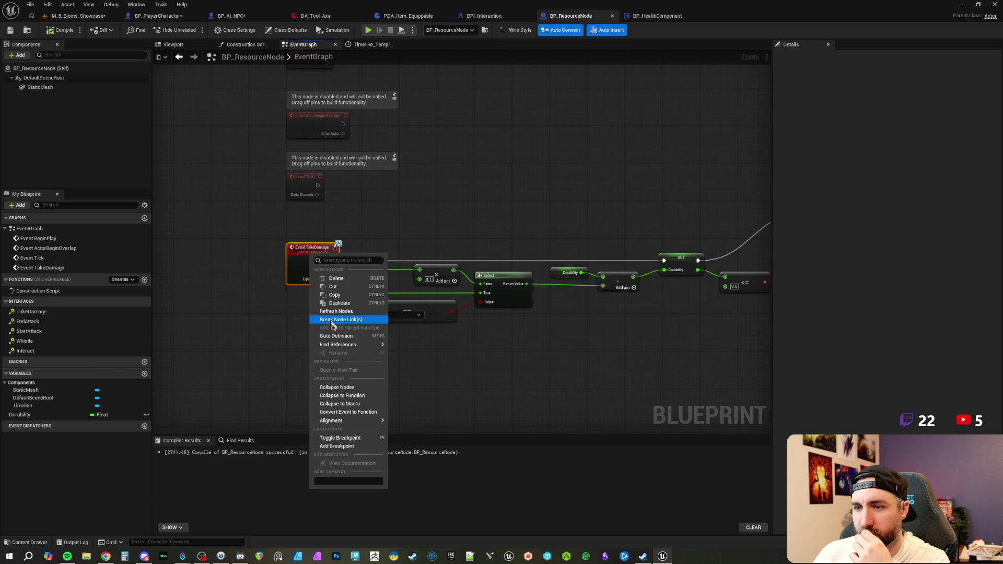
pyautogui.click(339, 437)
pyautogui.click(157, 16)
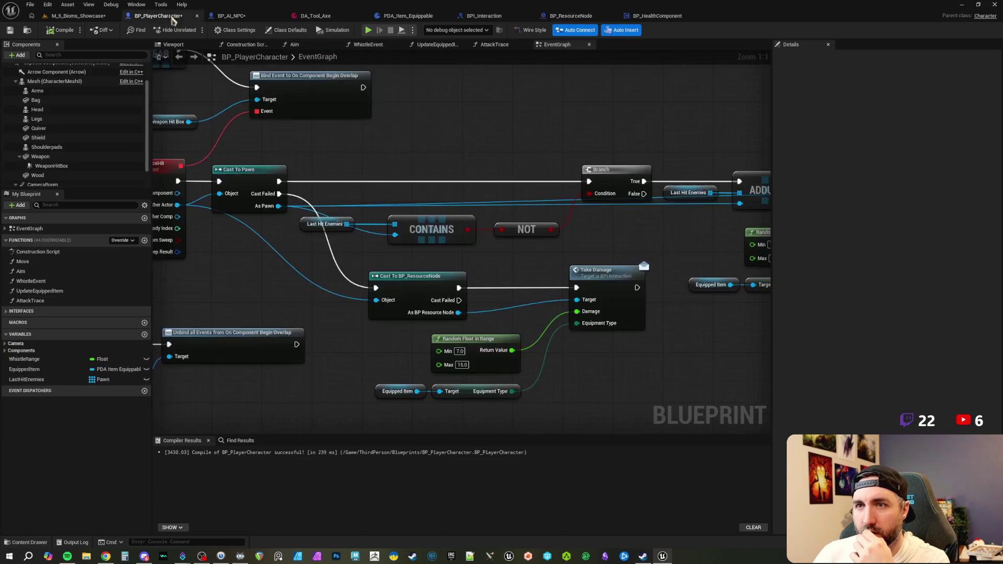
# - Add a breakpoint to BP_PlayerCharacter's AttackTraceHit custom event and pan to Event StartAttack
pyautogui.scroll(4, 272, 177)
pyautogui.rightClick(256, 176)
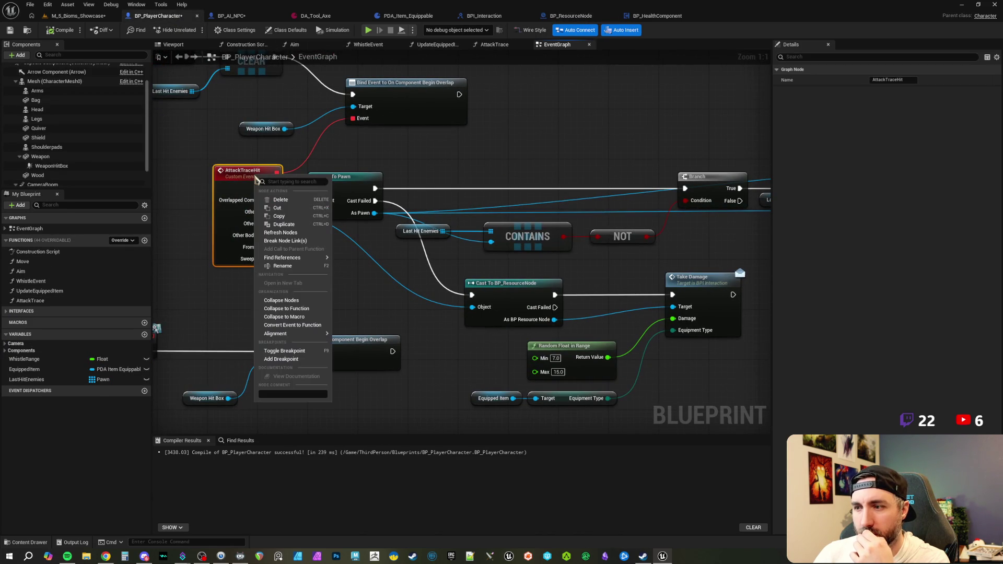
pyautogui.click(285, 351)
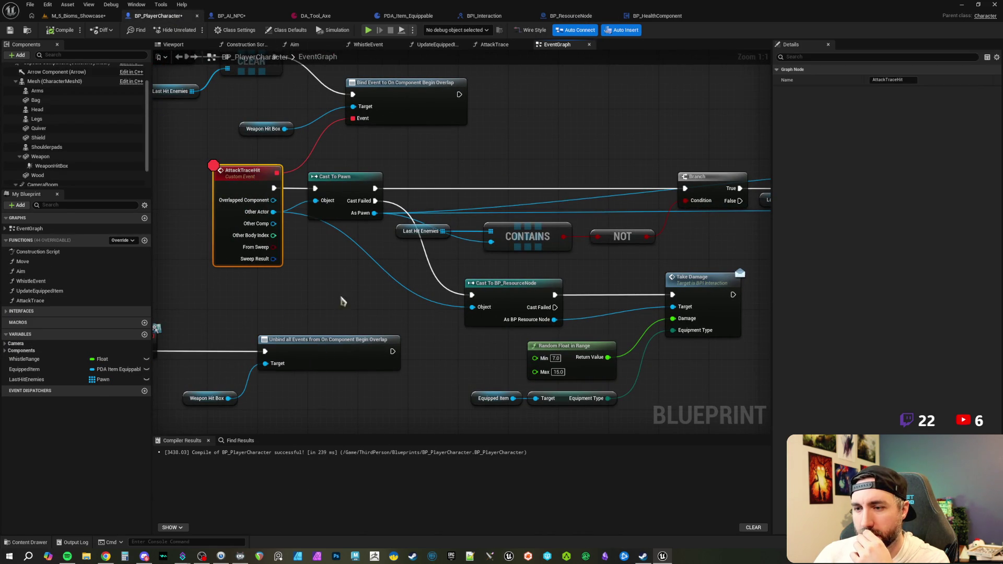
pyautogui.click(500, 163)
pyautogui.moveTo(496, 168)
pyautogui.mouseDown()
pyautogui.moveTo(510, 168)
pyautogui.moveTo(228, 187)
pyautogui.moveTo(252, 201)
pyautogui.moveTo(243, 181)
pyautogui.mouseUp()
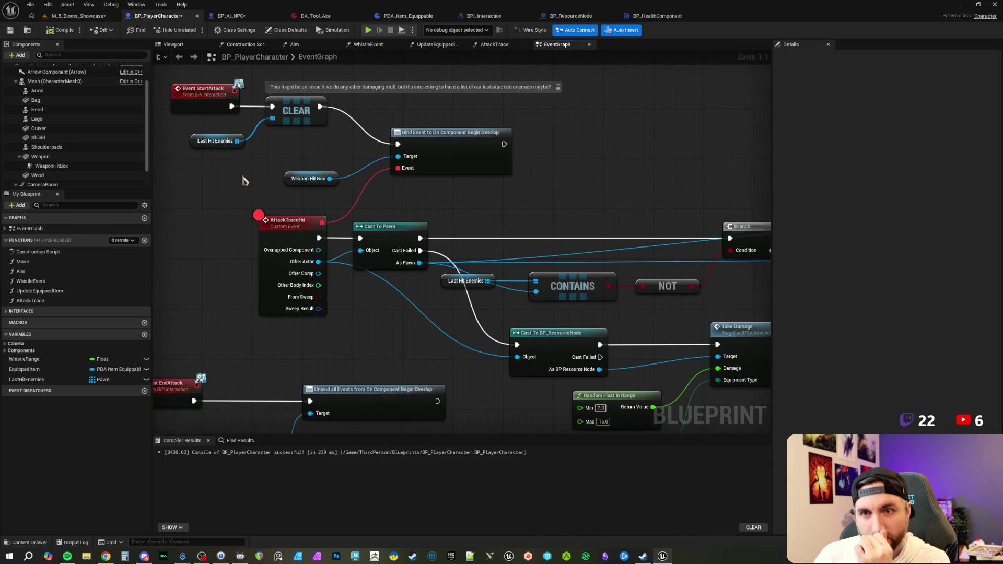
pyautogui.click(66, 166)
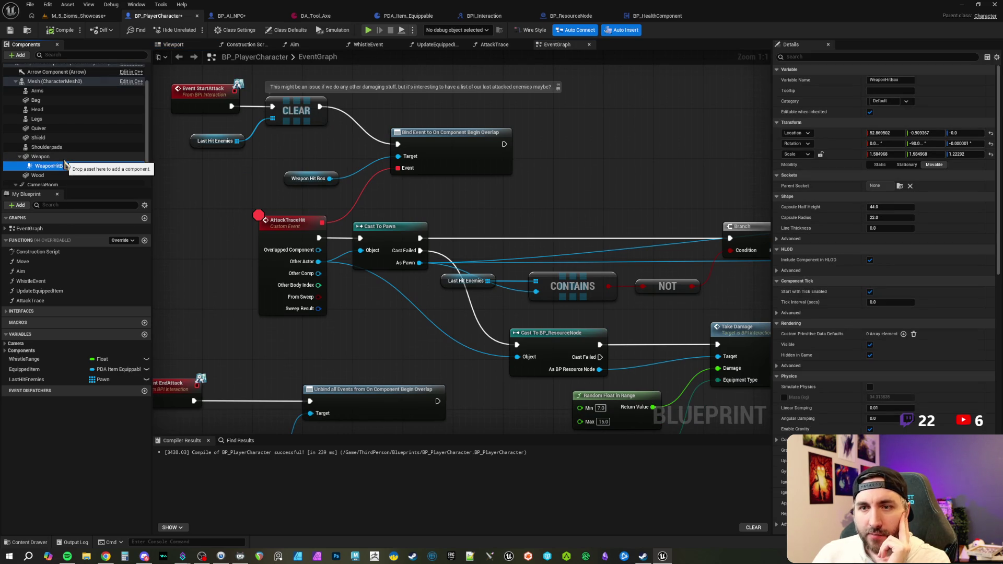
# - Set WeaponHitBox's WorldStatic collision response to Overlap, then compile and save
pyautogui.moveTo(486, 201); pyautogui.dragTo(472, 215)
pyautogui.scroll(-10, 953, 326)
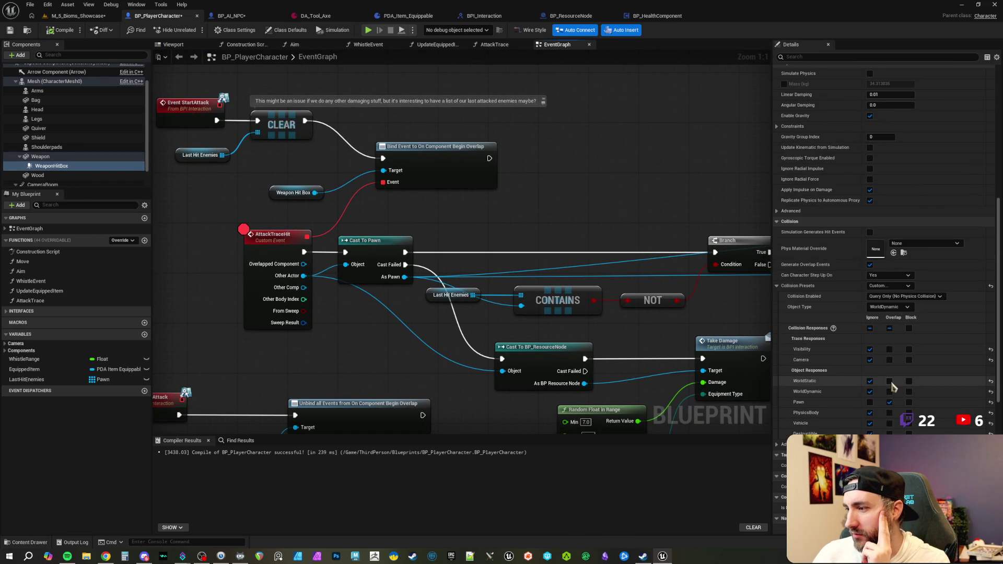
pyautogui.click(889, 381)
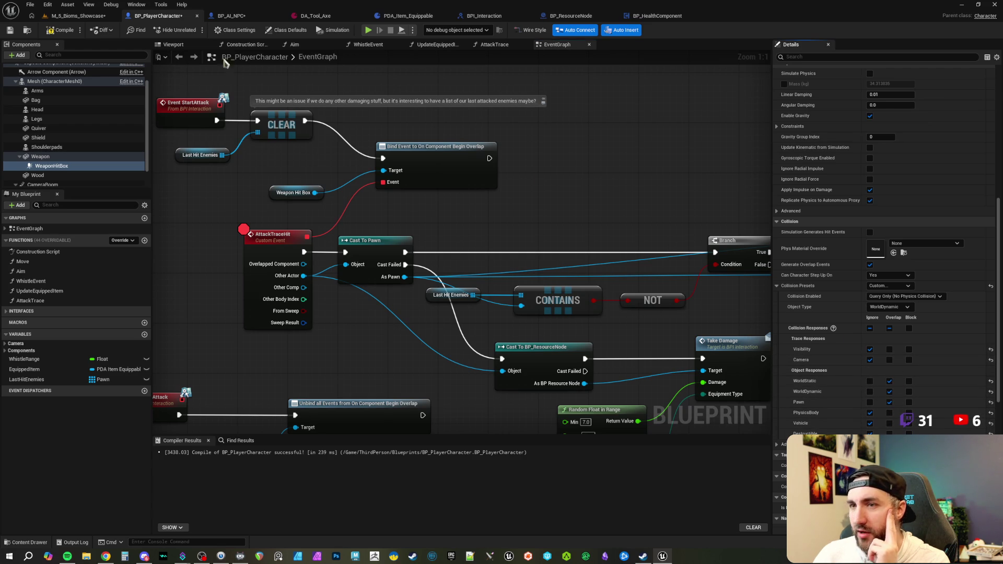
pyautogui.click(11, 30)
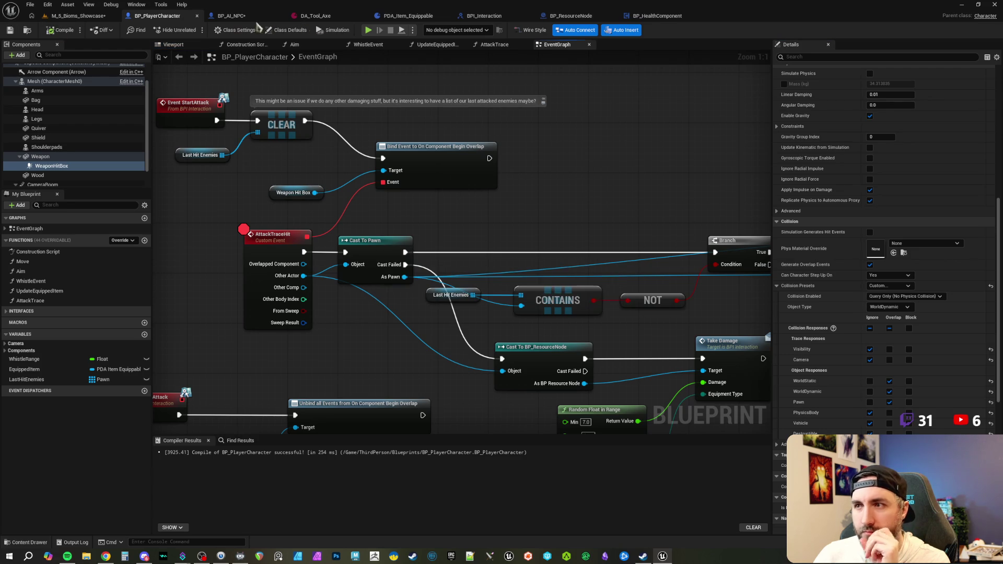
# - Playtest and attack to hit the AttackTraceHit breakpoint, then remove that breakpoint
pyautogui.click(71, 17)
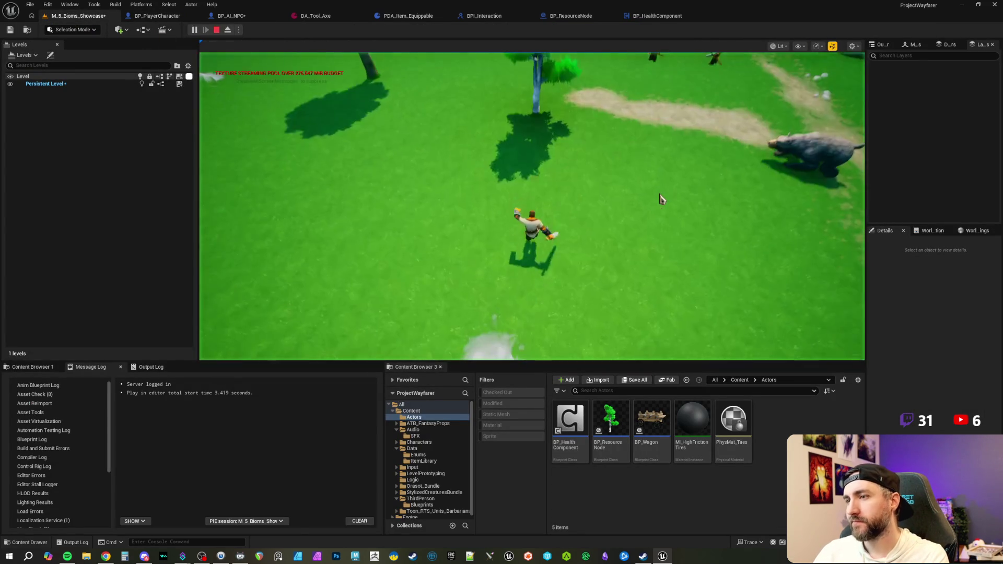
pyautogui.click(661, 199)
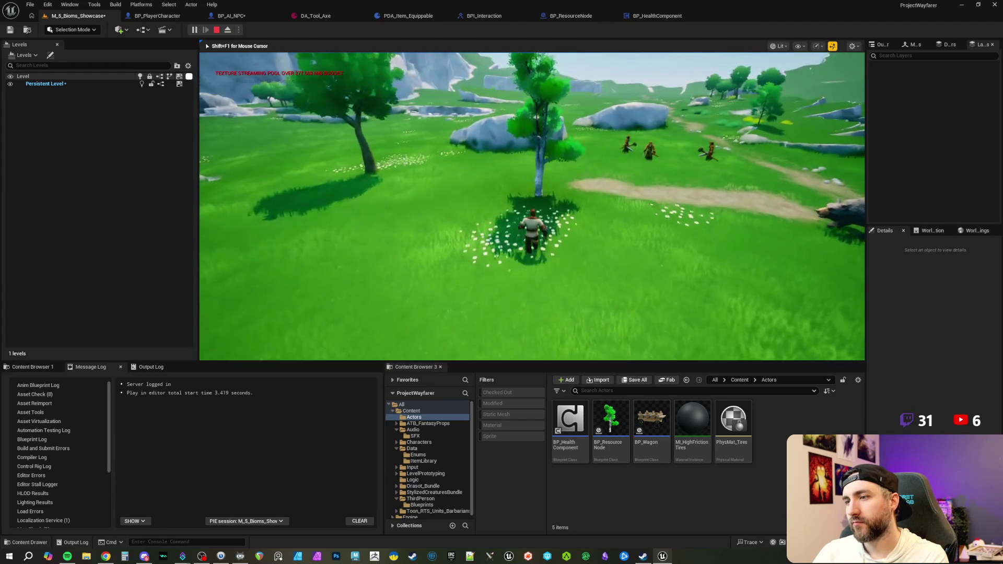
pyautogui.click(533, 186)
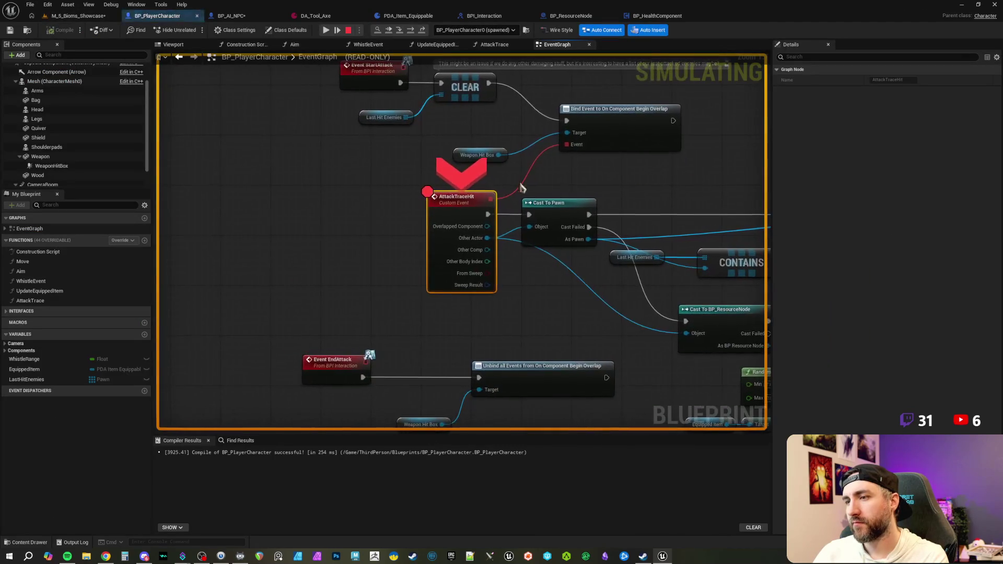
pyautogui.rightClick(464, 197)
pyautogui.click(503, 255)
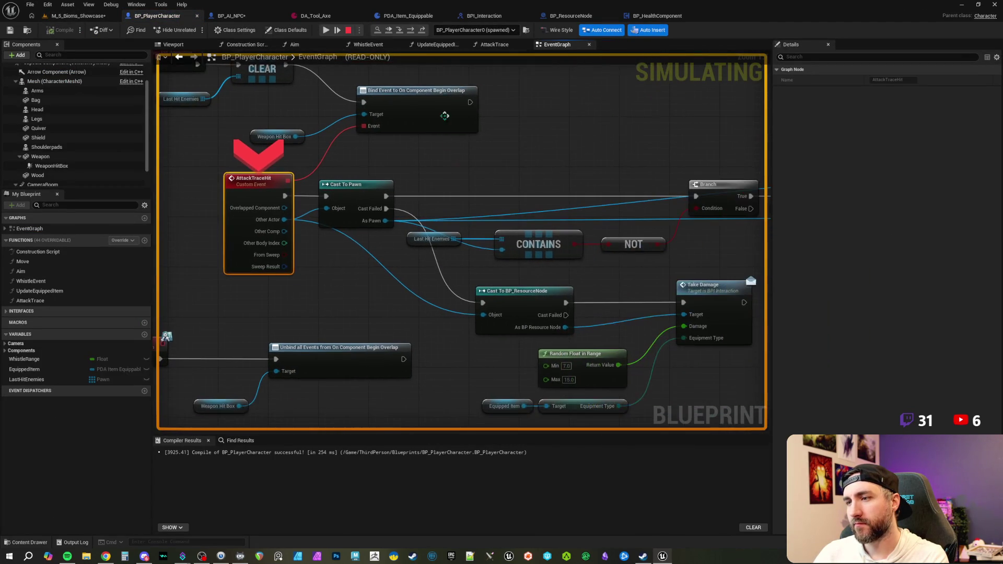
# - Step over three nodes to Take Damage, then resume to the resource node's breakpoint
pyautogui.click(411, 30)
pyautogui.click(411, 30)
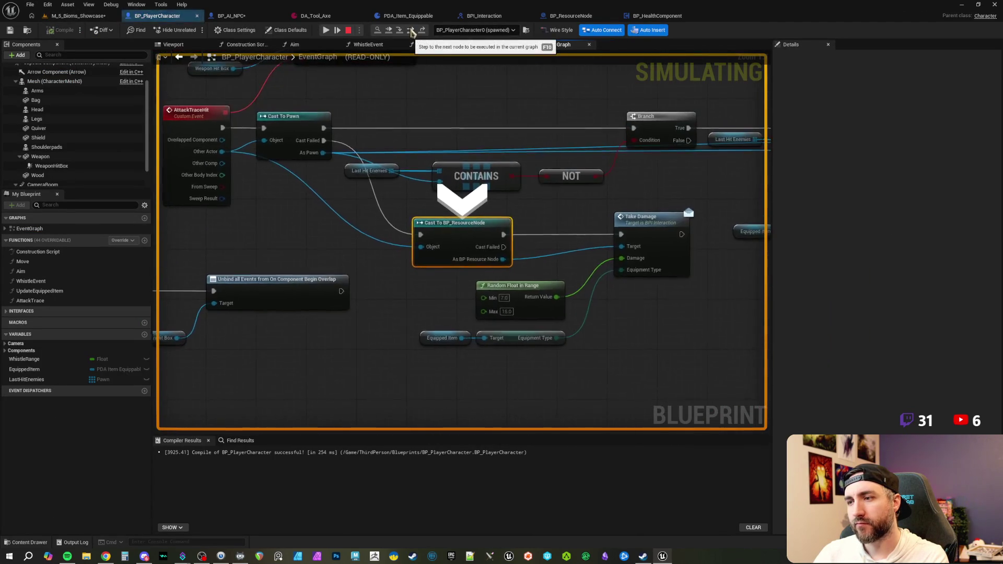
pyautogui.click(411, 30)
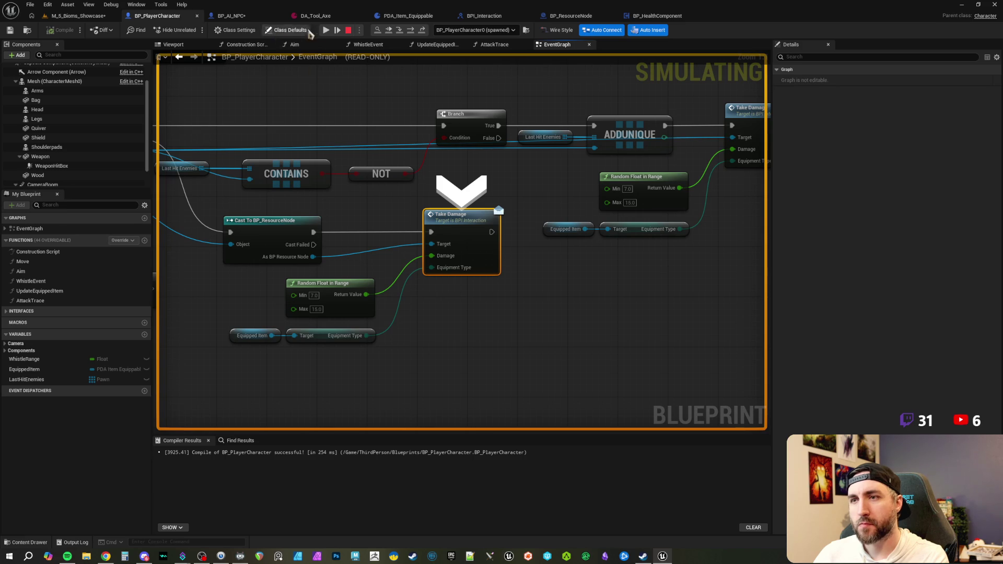
pyautogui.click(326, 30)
# - Remove the Event TakeDamage breakpoint, step through SET Durability, Branch and Set Play Rate, then resume
pyautogui.rightClick(458, 239)
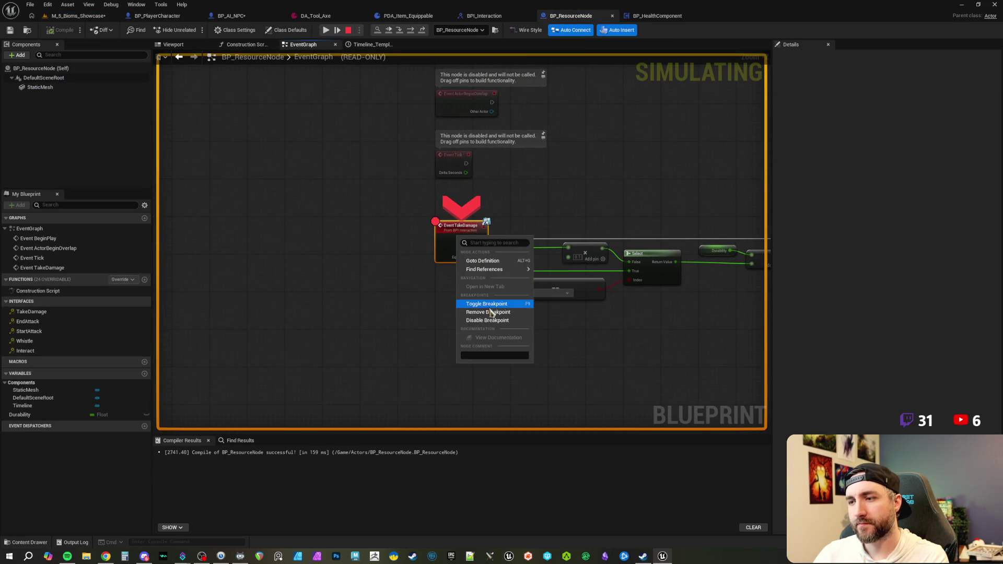
pyautogui.click(491, 312)
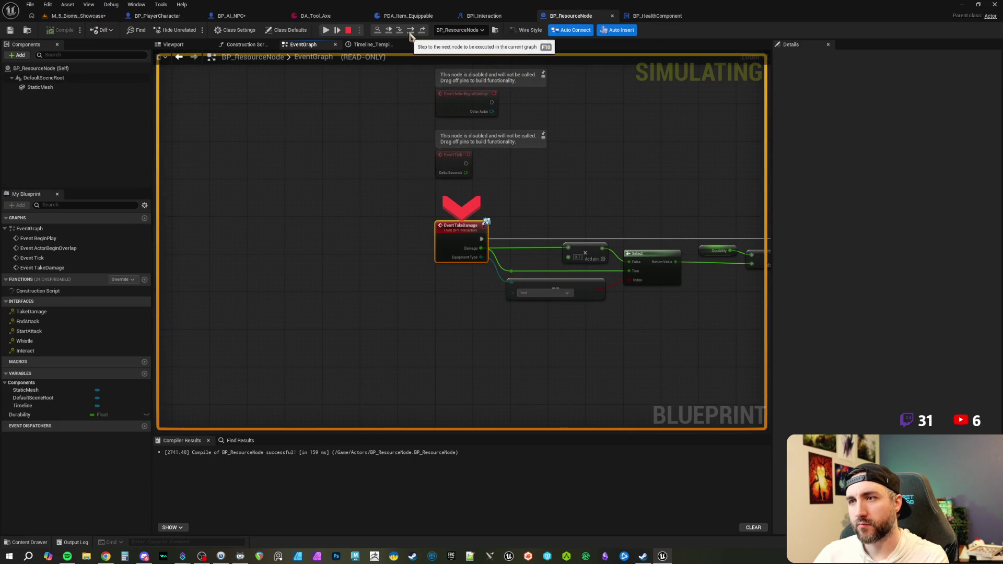
pyautogui.click(410, 34)
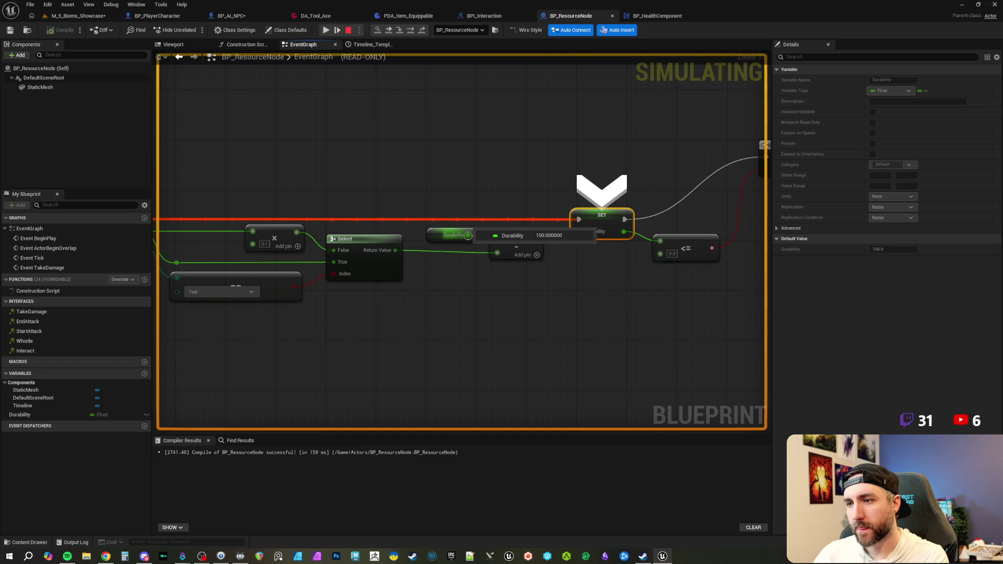
pyautogui.moveTo(539, 250)
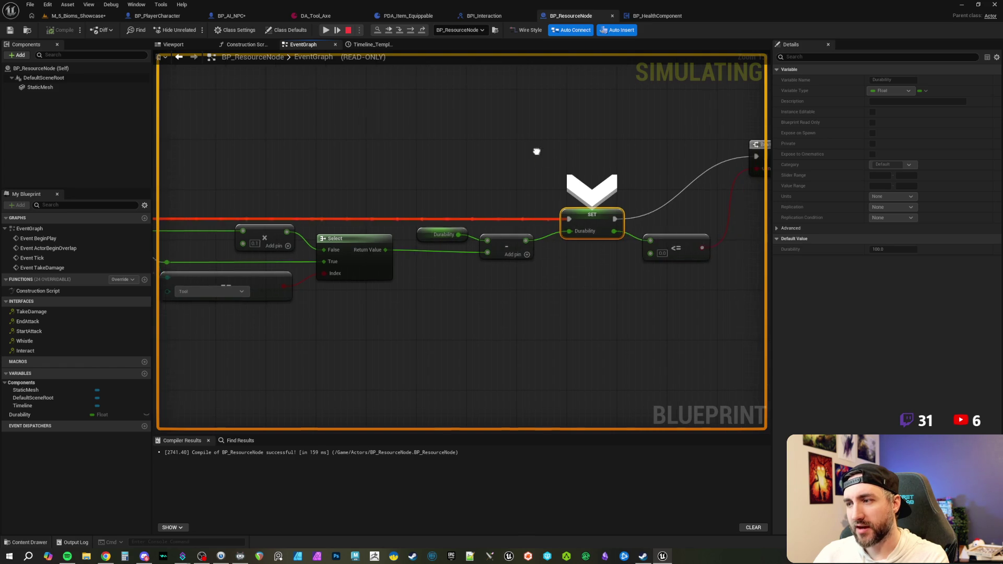
pyautogui.click(410, 31)
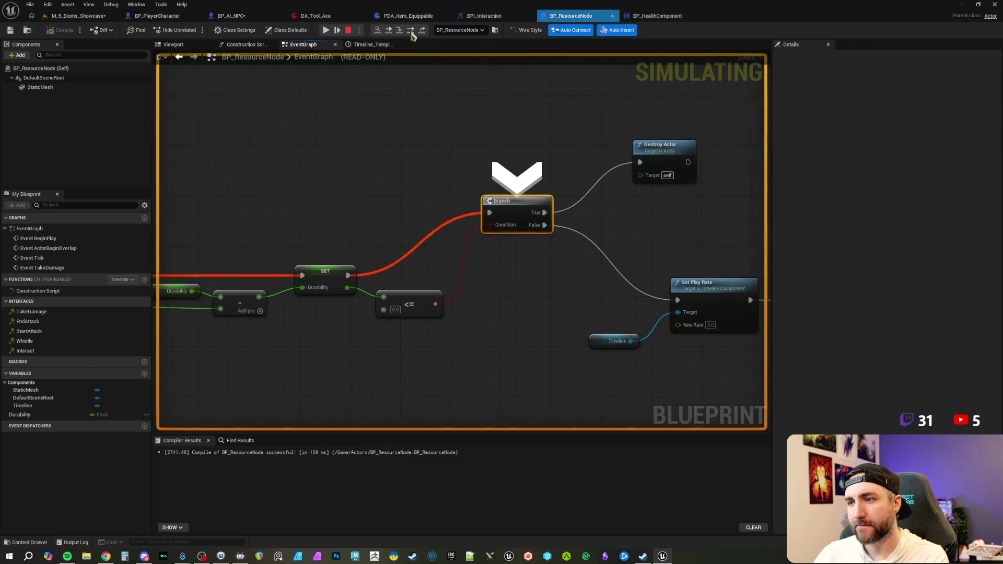
pyautogui.click(411, 31)
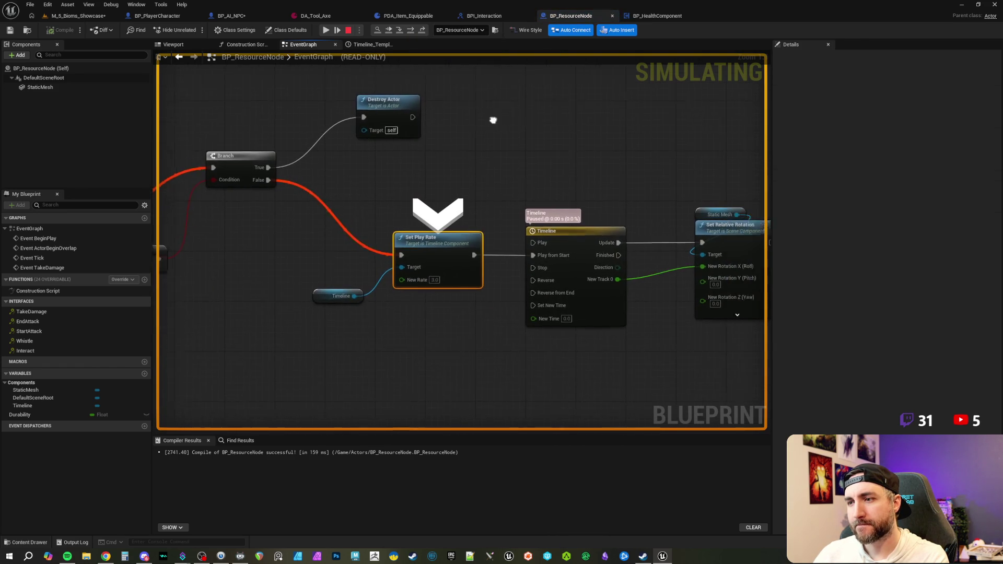
pyautogui.click(326, 30)
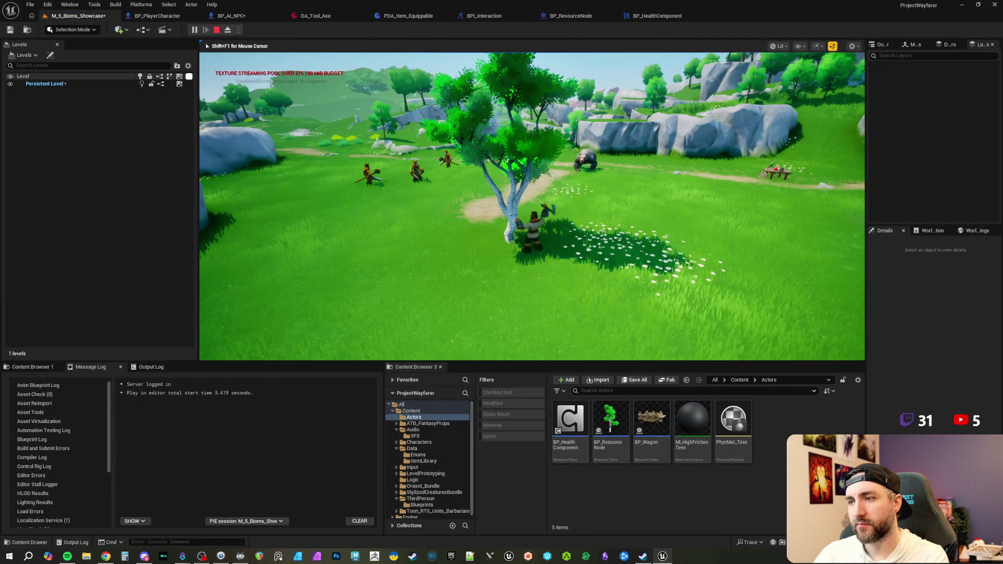
# - Run the character forward across the meadow toward the NPCs and bear
pyautogui.press('w')
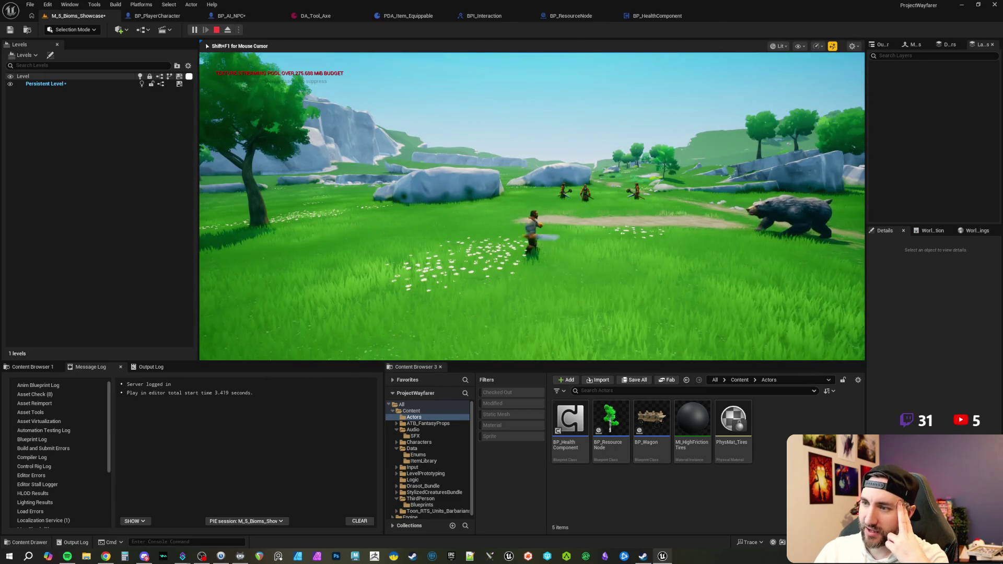
# - Run toward the bear and left across the meadow, then stop the playtest with Esc
pyautogui.press('w')
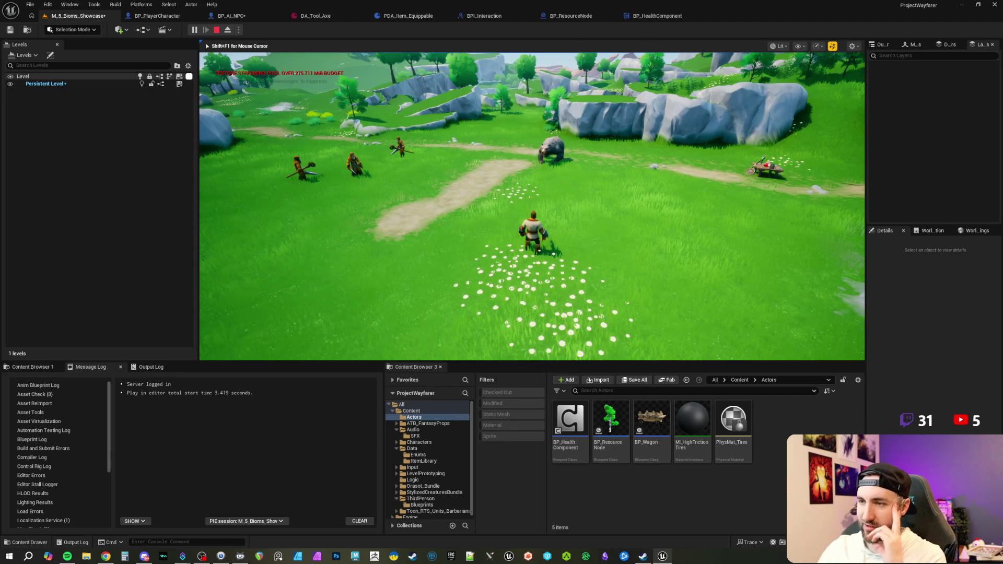
pyautogui.press('a')
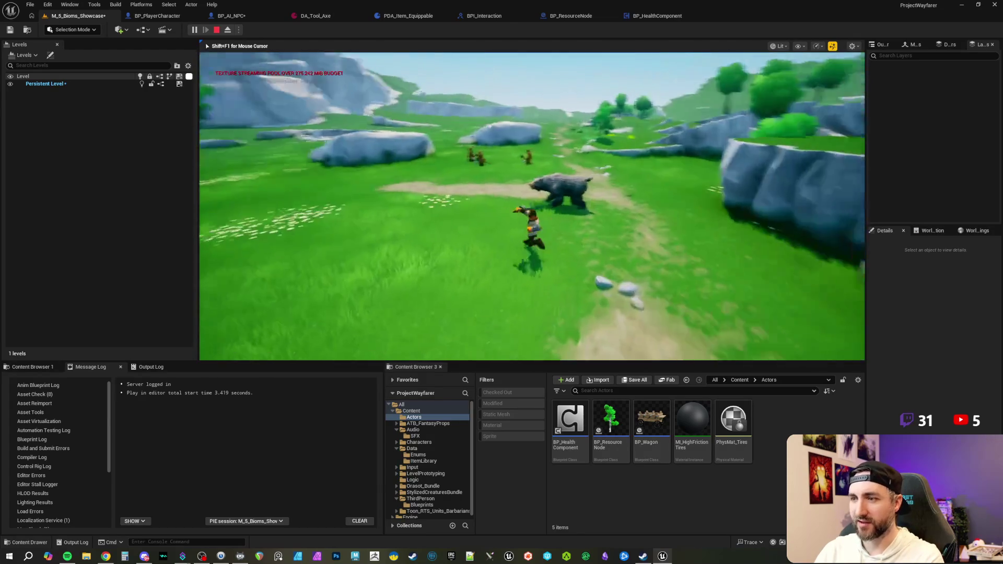
pyautogui.press('Escape')
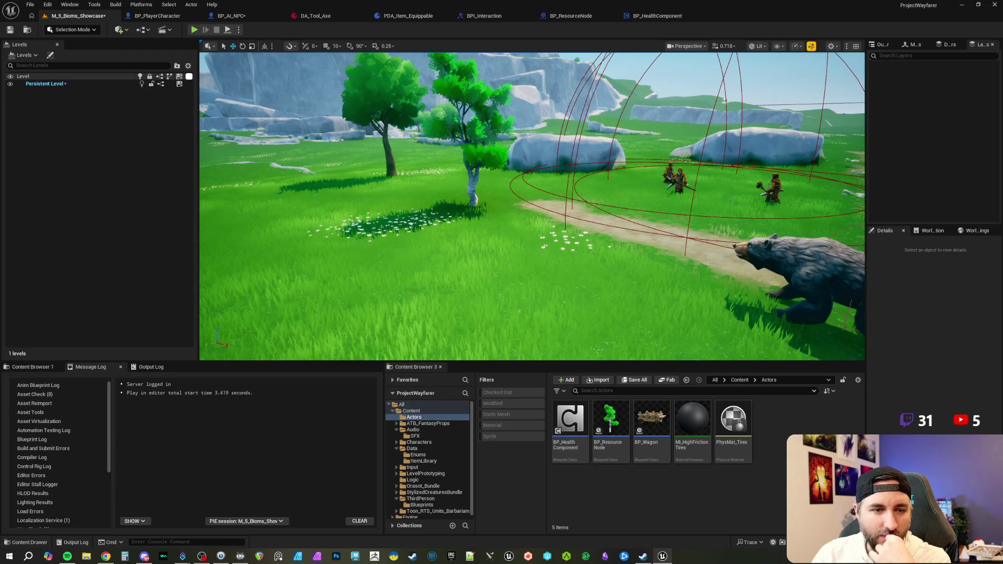
pyautogui.hotkey('alt', 'Tab')
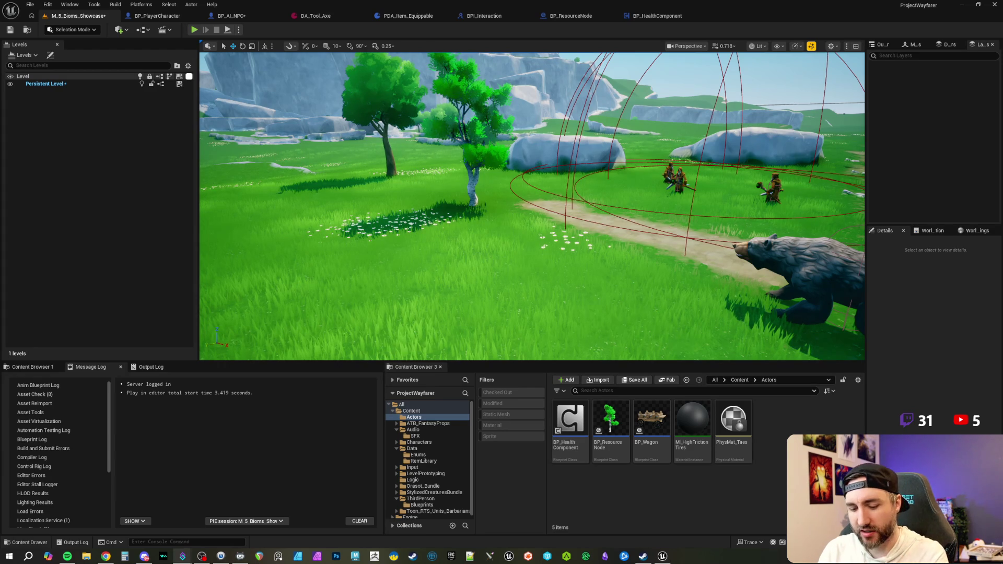
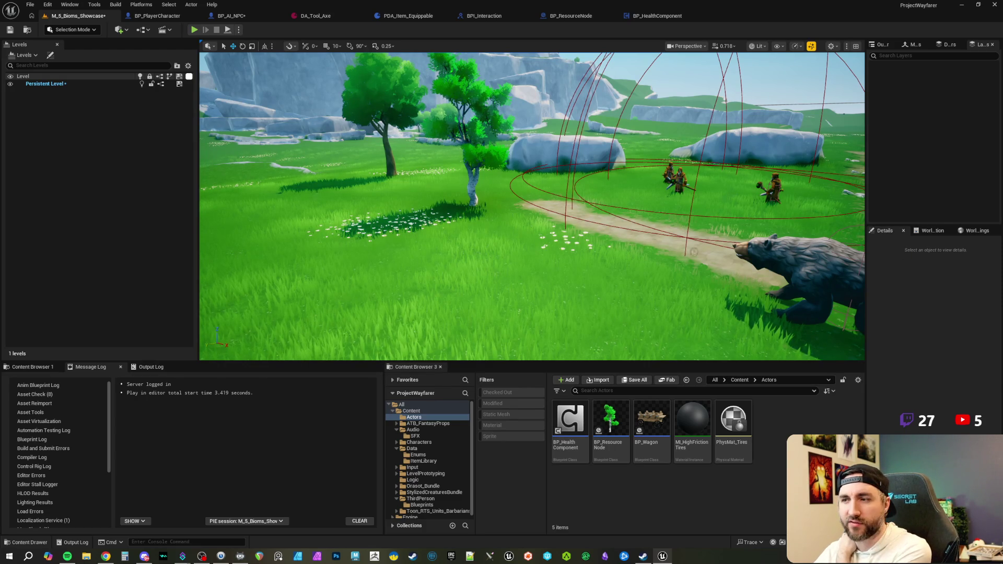
# - Reframe the level view on the bear and bandits, then bring up BP_PlayerCharacter's event graph
pyautogui.moveTo(576, 61); pyautogui.dragTo(315, 102)
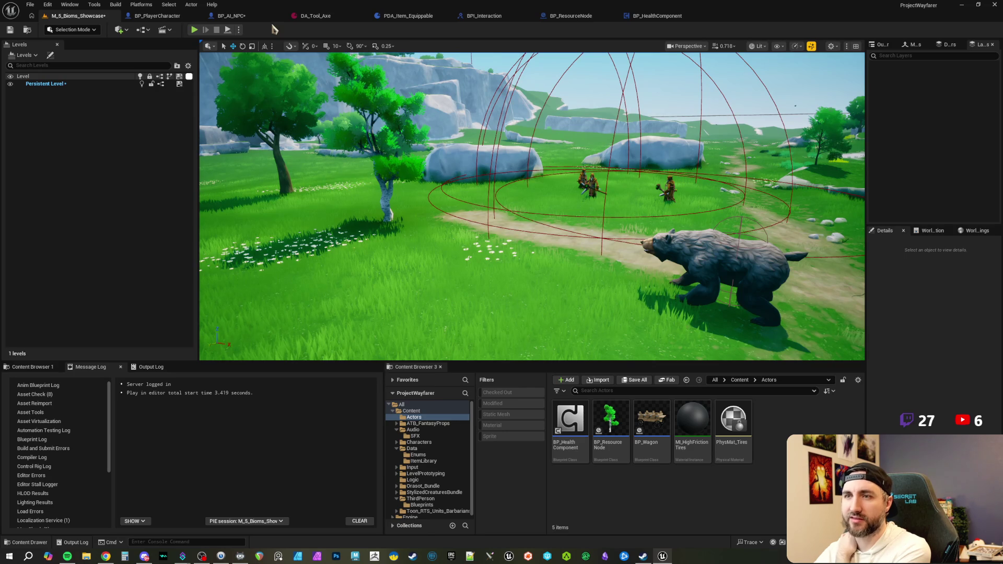
pyautogui.click(157, 16)
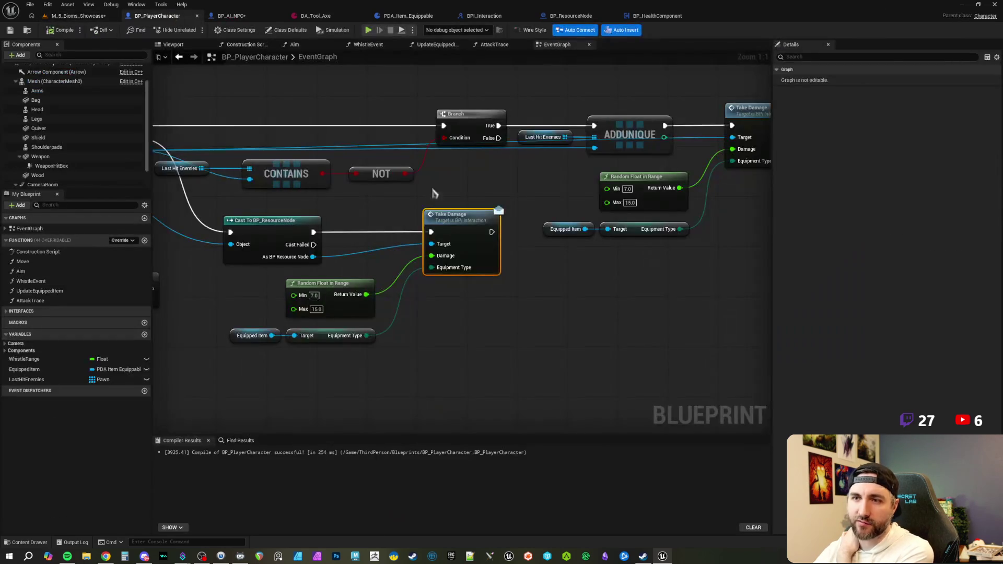
pyautogui.scroll(-6, 513, 299)
pyautogui.scroll(6, 470, 271)
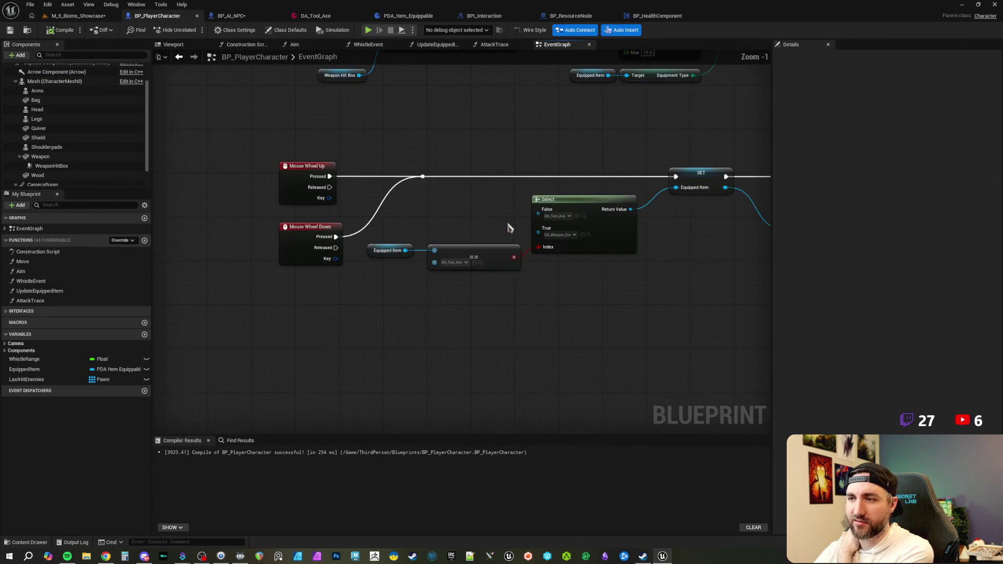
pyautogui.moveTo(220, 153); pyautogui.dragTo(248, 302)
pyautogui.moveTo(225, 240); pyautogui.dragTo(414, 306)
pyautogui.moveTo(519, 155); pyautogui.dragTo(362, 172)
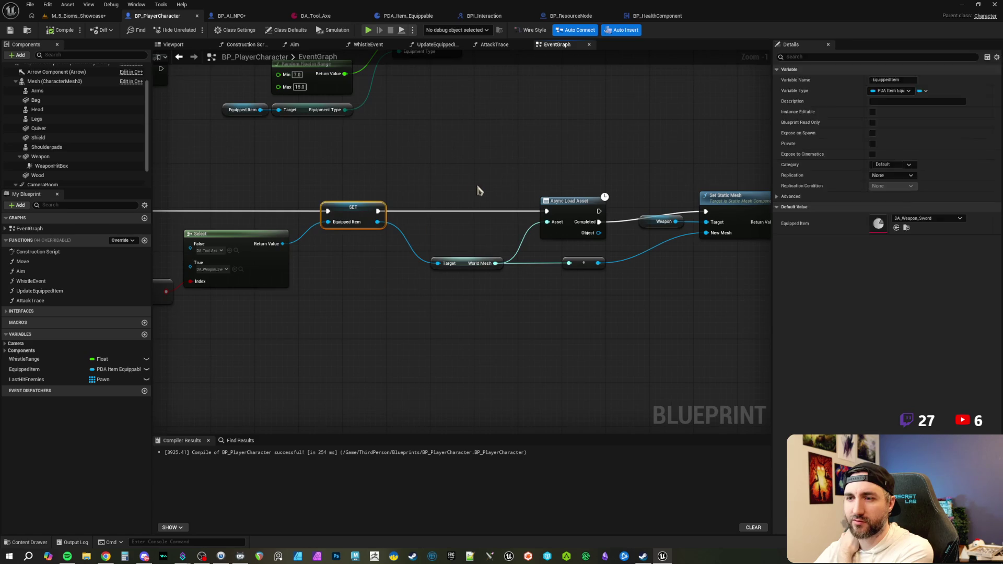
pyautogui.moveTo(472, 190); pyautogui.dragTo(369, 195)
pyautogui.moveTo(316, 172)
pyautogui.mouseDown()
pyautogui.moveTo(587, 325)
pyautogui.moveTo(528, 209)
pyautogui.moveTo(352, 222)
pyautogui.moveTo(546, 197)
pyautogui.moveTo(441, 226)
pyautogui.moveTo(473, 214)
pyautogui.moveTo(452, 284)
pyautogui.moveTo(332, 233)
pyautogui.mouseUp()
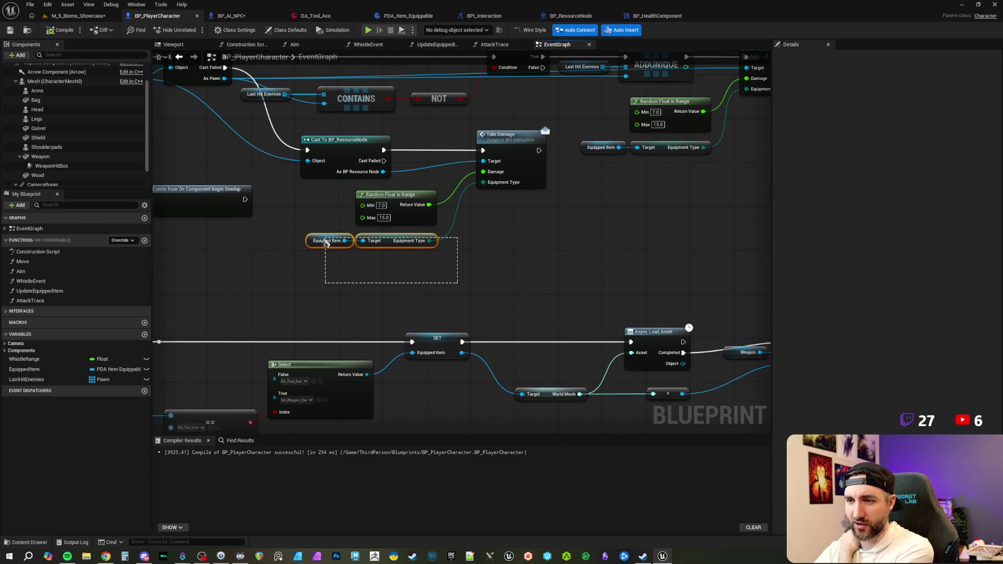
pyautogui.moveTo(496, 188); pyautogui.dragTo(559, 206)
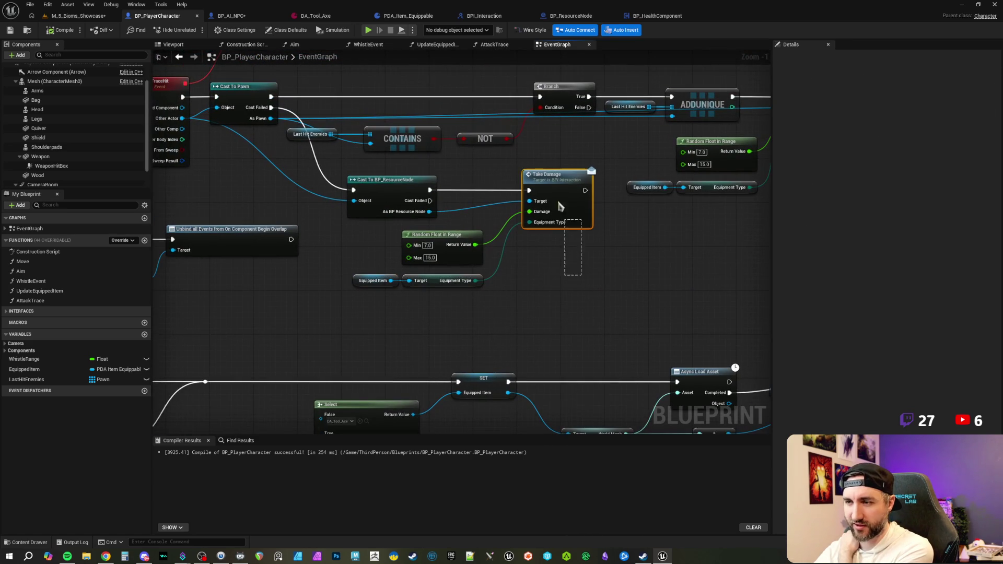
pyautogui.click(550, 153)
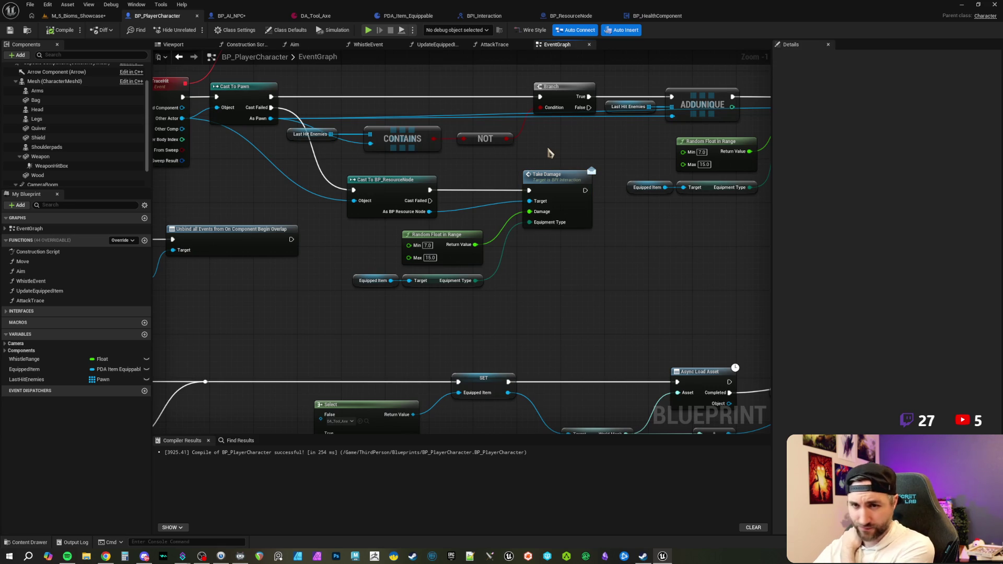
pyautogui.moveTo(549, 153)
pyautogui.mouseDown()
pyautogui.moveTo(636, 225)
pyautogui.moveTo(647, 220)
pyautogui.moveTo(614, 260)
pyautogui.moveTo(625, 261)
pyautogui.mouseUp()
pyautogui.scroll(-1, 636, 225)
pyautogui.moveTo(633, 357); pyautogui.dragTo(555, 260)
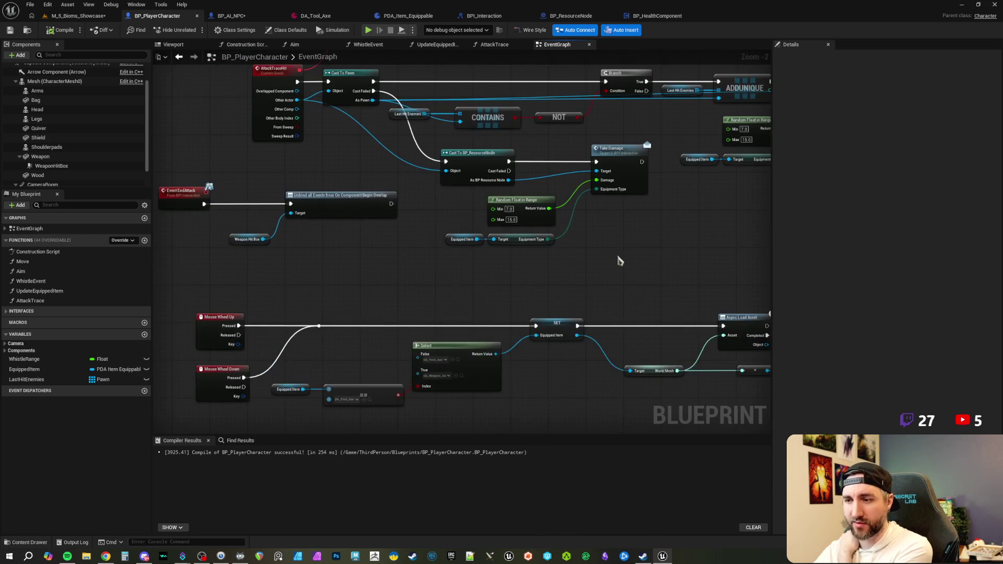
pyautogui.moveTo(566, 293); pyautogui.dragTo(581, 246)
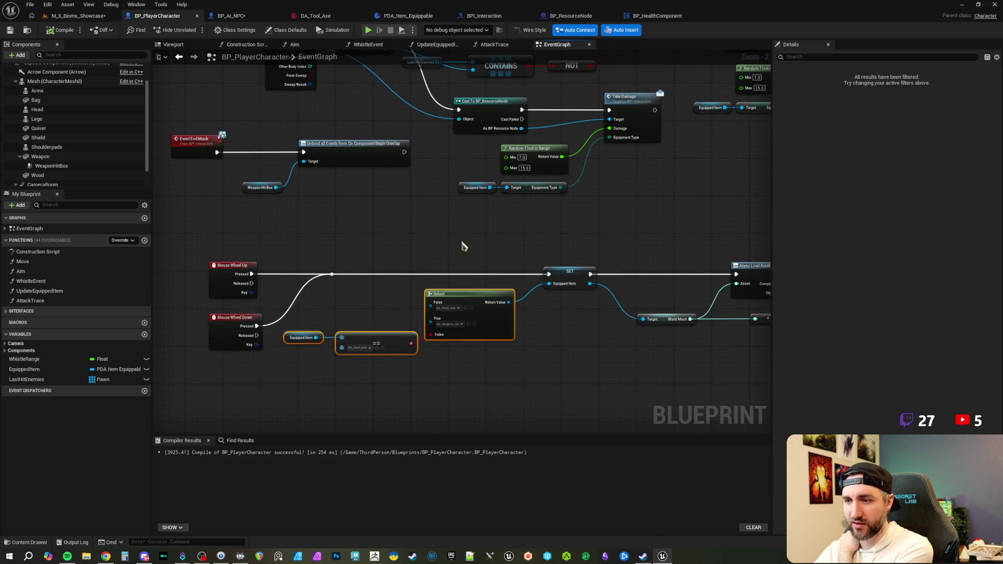
pyautogui.moveTo(369, 237); pyautogui.dragTo(384, 280)
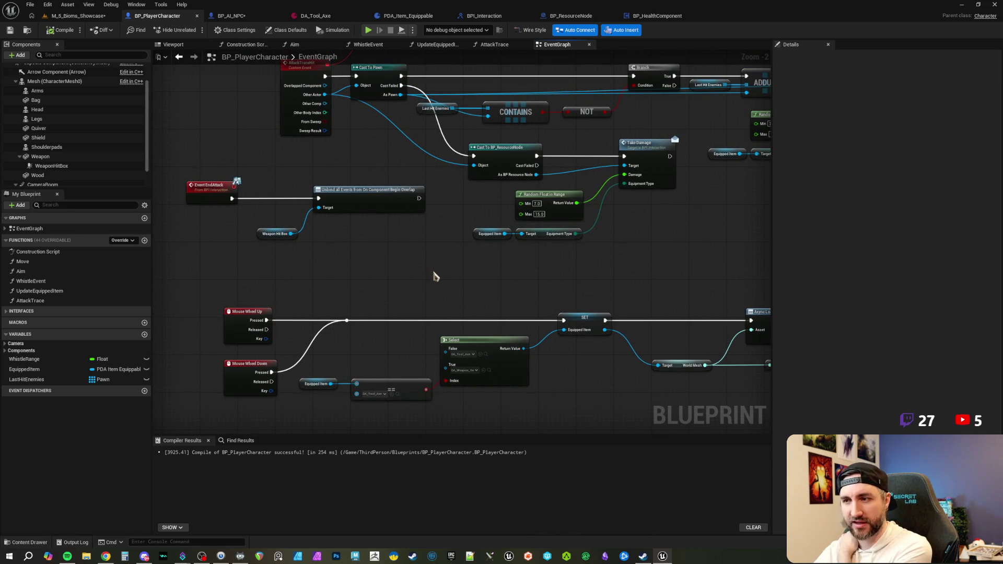
pyautogui.scroll(-2, 399, 283)
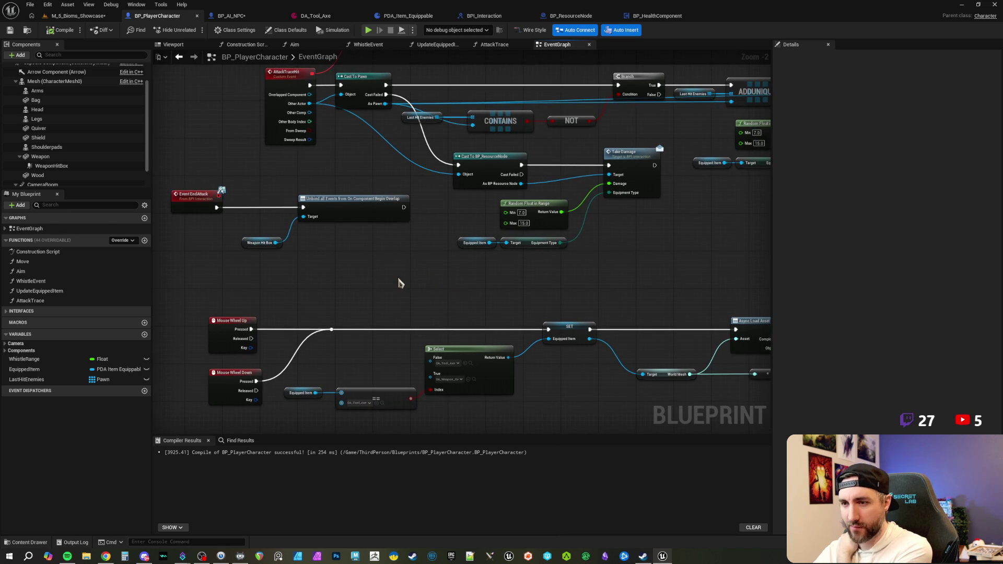
pyautogui.moveTo(403, 278); pyautogui.dragTo(399, 246)
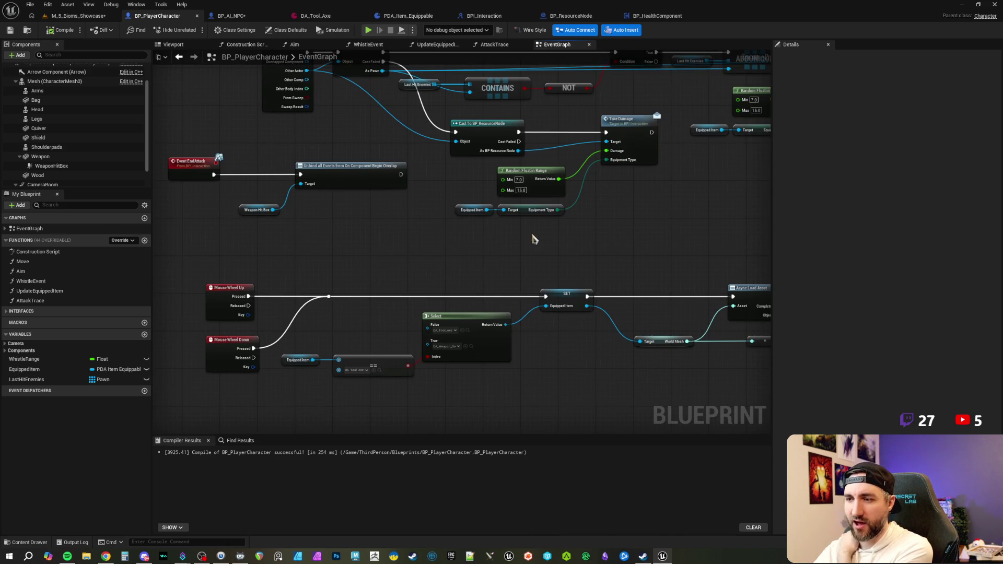
pyautogui.scroll(1, 543, 256)
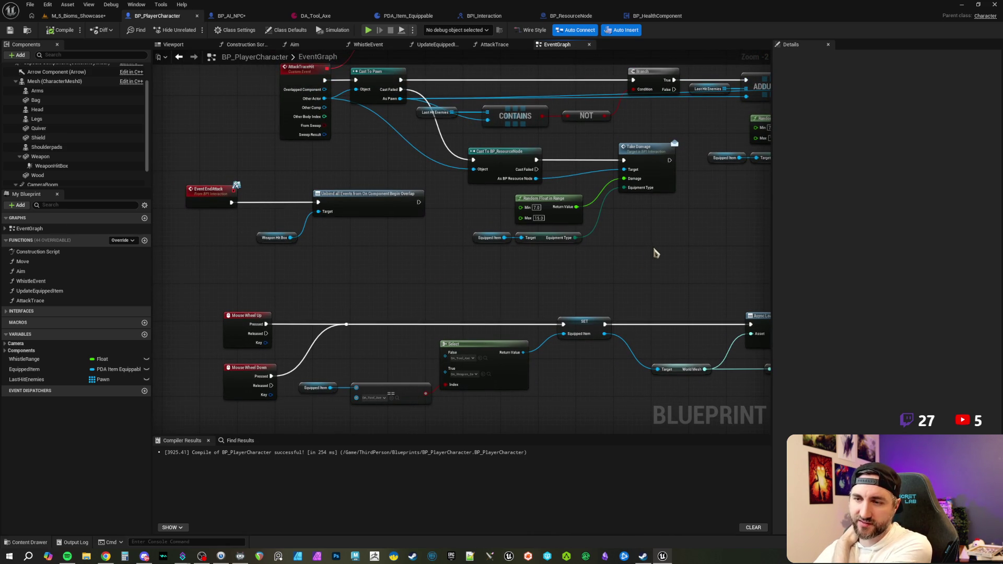
pyautogui.moveTo(654, 251); pyautogui.dragTo(551, 258)
pyautogui.moveTo(481, 262); pyautogui.dragTo(432, 288)
pyautogui.moveTo(394, 199)
pyautogui.mouseDown()
pyautogui.moveTo(372, 275)
pyautogui.moveTo(368, 201)
pyautogui.mouseUp()
pyautogui.moveTo(363, 166); pyautogui.dragTo(372, 177)
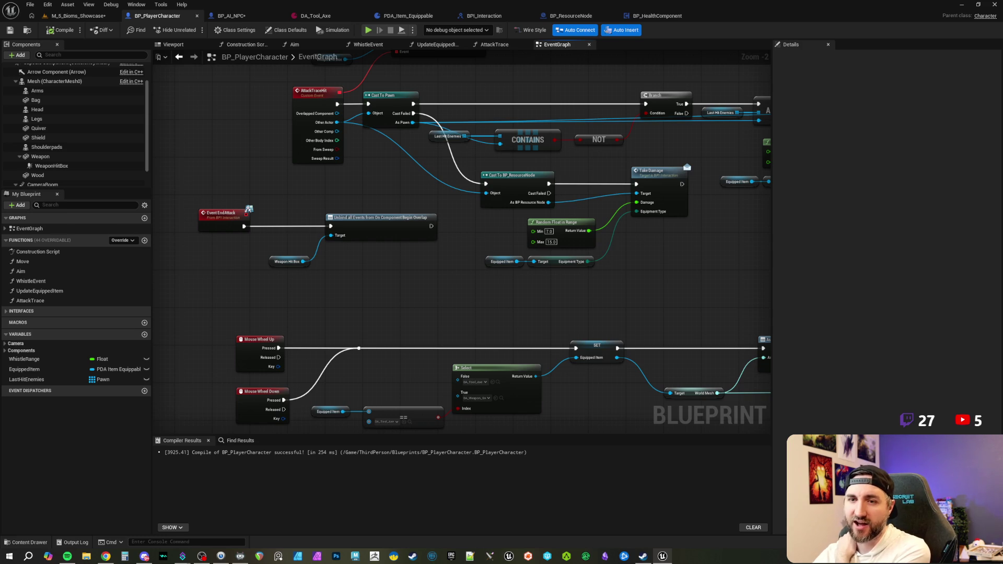
pyautogui.moveTo(375, 297)
pyautogui.mouseDown()
pyautogui.moveTo(362, 291)
pyautogui.moveTo(396, 279)
pyautogui.mouseUp()
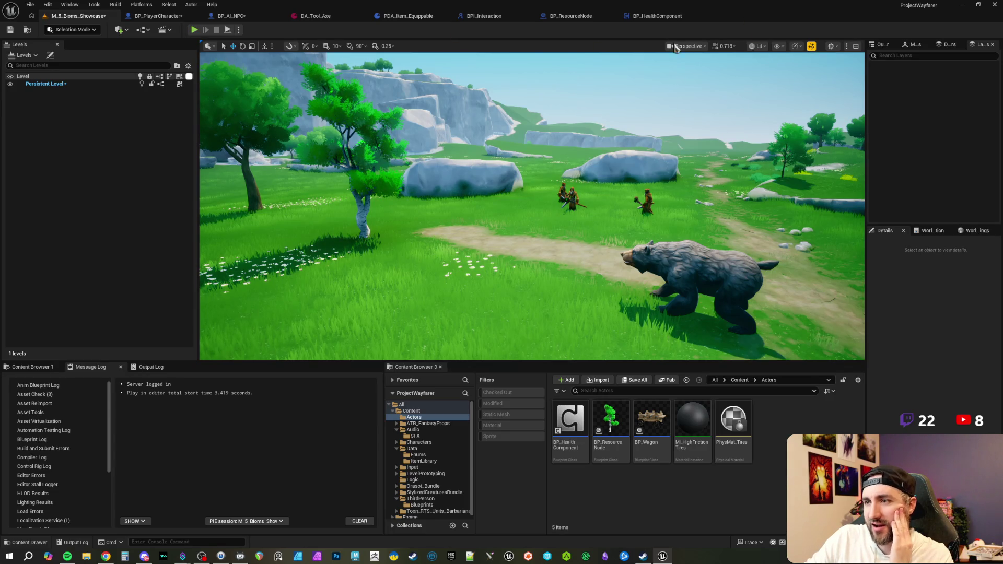
# - Bring up the BP_AI_NPC blueprint's event graph
pyautogui.click(246, 17)
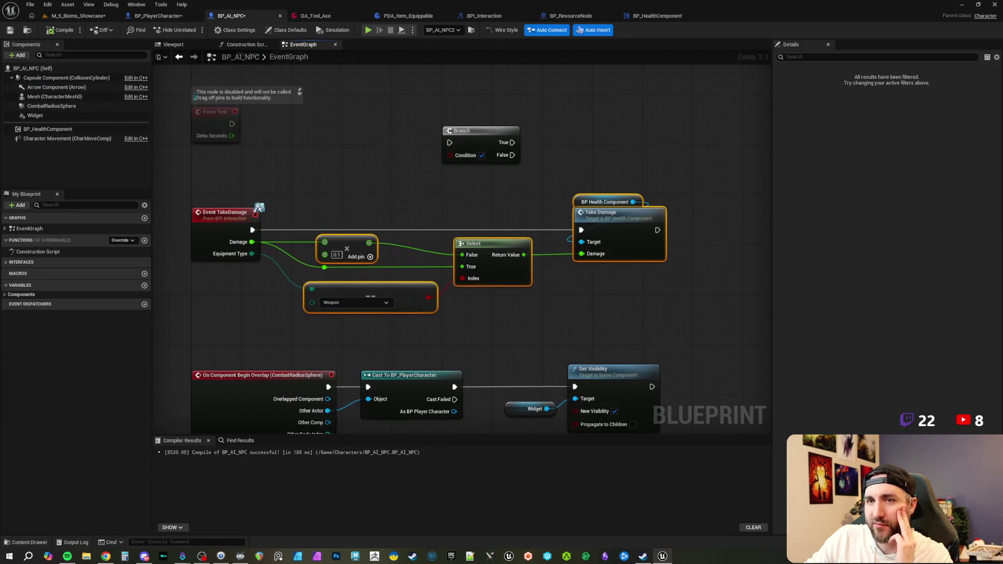
# - Save BP_AI_NPC and BP_PlayerCharacter, then return to the M_5_Bioms_Showcase level
pyautogui.click(9, 30)
pyautogui.click(152, 16)
pyautogui.click(10, 30)
pyautogui.click(79, 16)
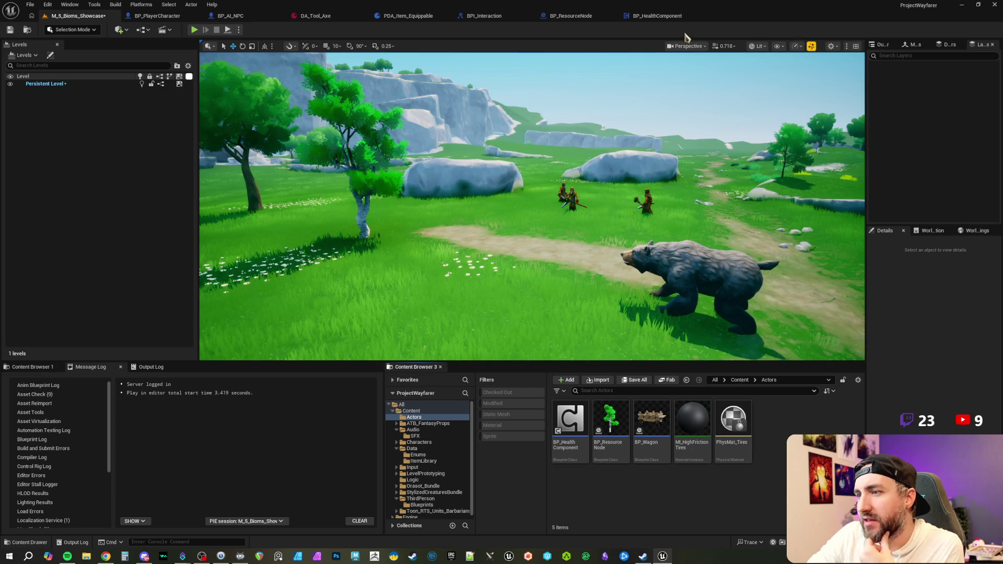
# - Turn the level view across the meadow and bring up the landscape's context menu
pyautogui.moveTo(668, 151)
pyautogui.mouseDown()
pyautogui.moveTo(606, 153)
pyautogui.moveTo(686, 91)
pyautogui.mouseUp()
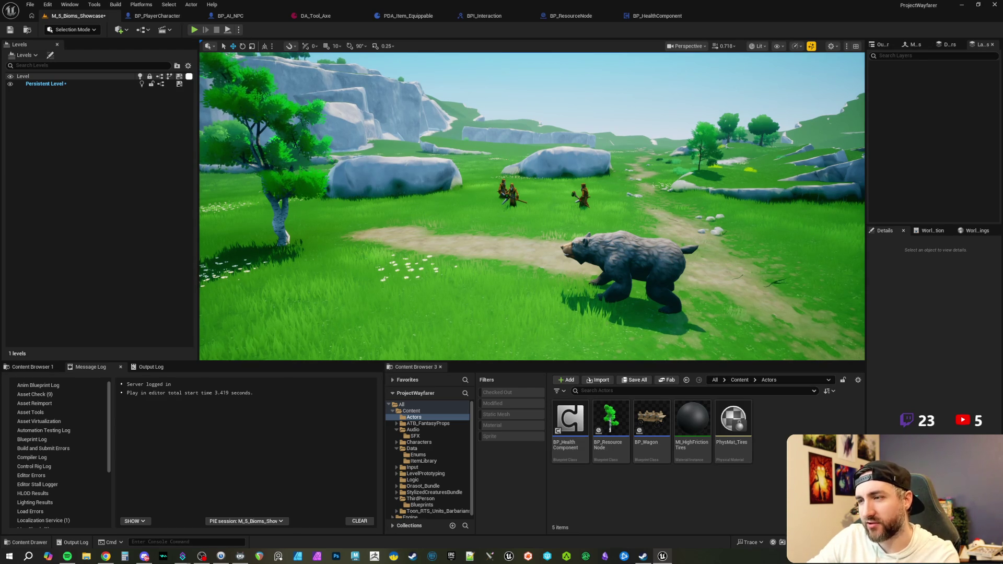
pyautogui.rightClick(617, 176)
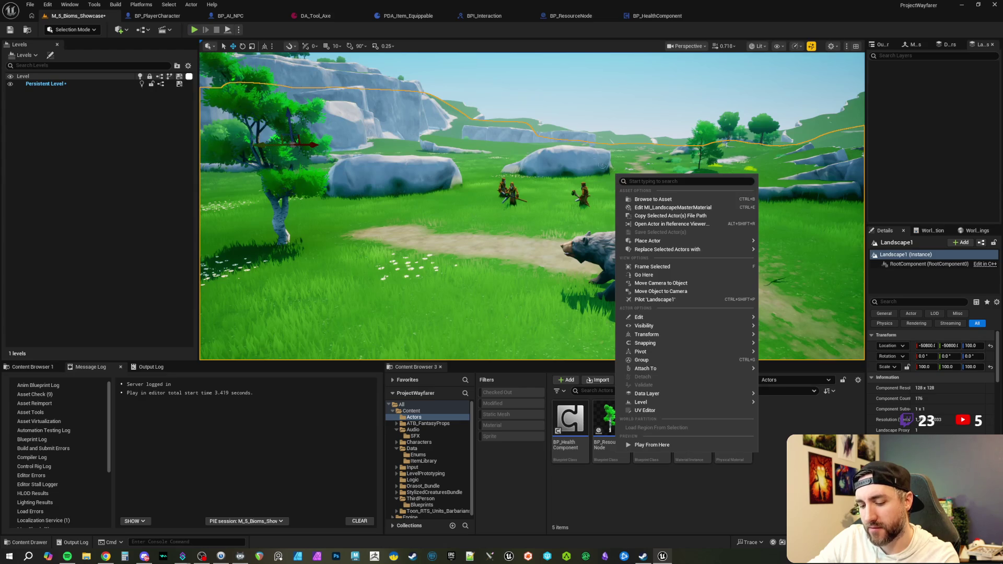
# - Switch the level viewport's view mode to Wireframe
pyautogui.click(612, 178)
pyautogui.click(778, 46)
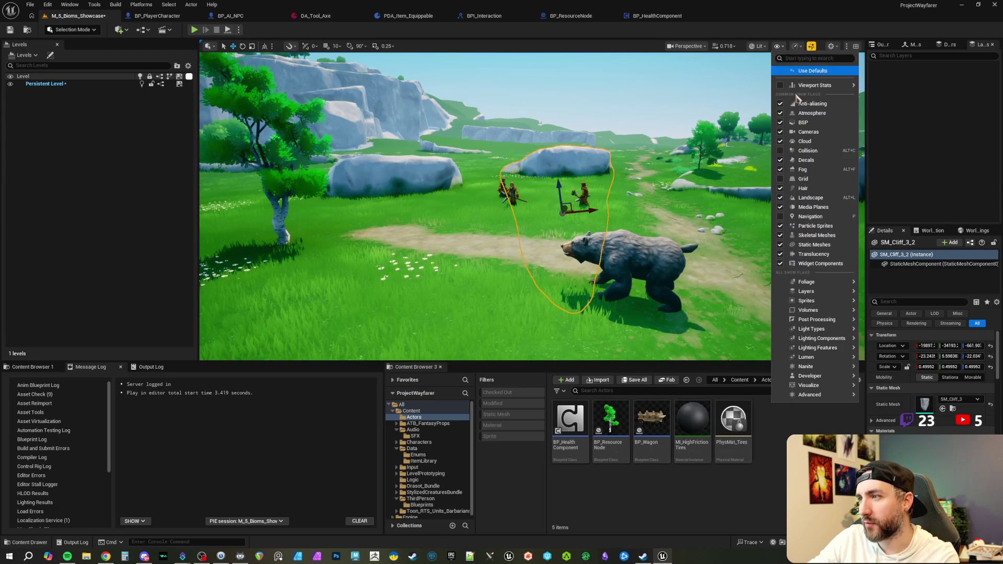
pyautogui.click(759, 46)
pyautogui.click(759, 46)
pyautogui.click(782, 93)
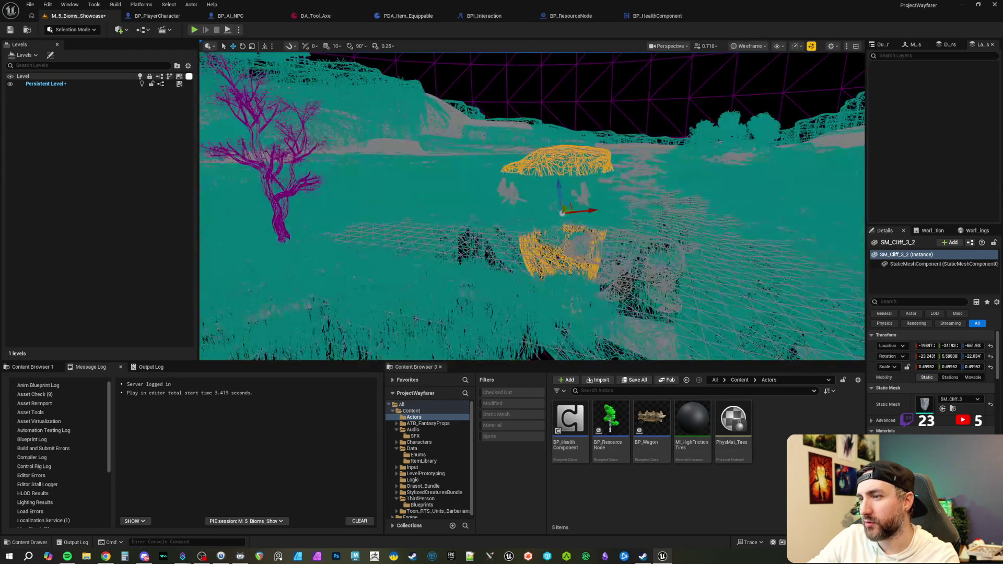
# - Fly the wireframe camera back and forth to frame the bear, wagon and bandits
pyautogui.press('s')
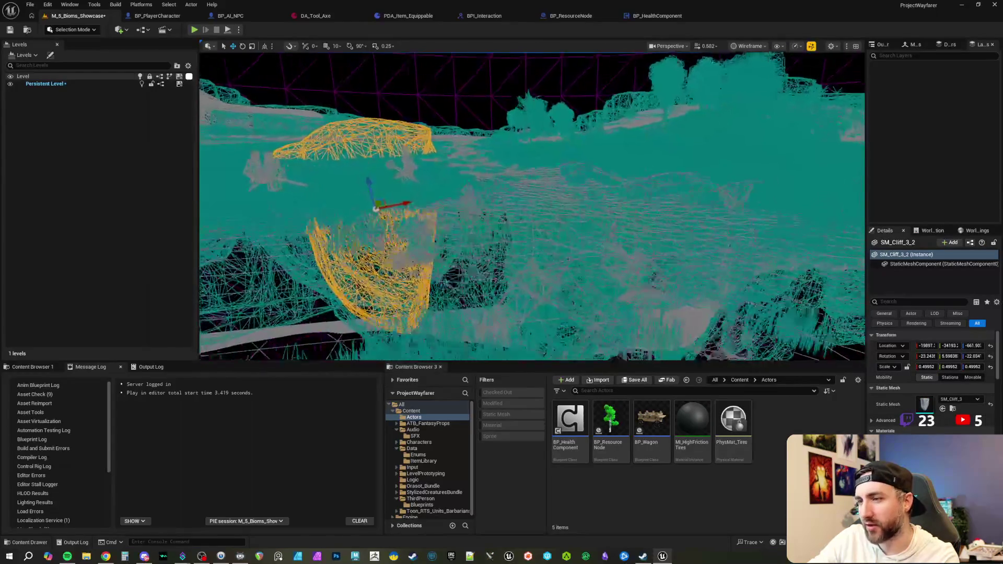
pyautogui.press('w')
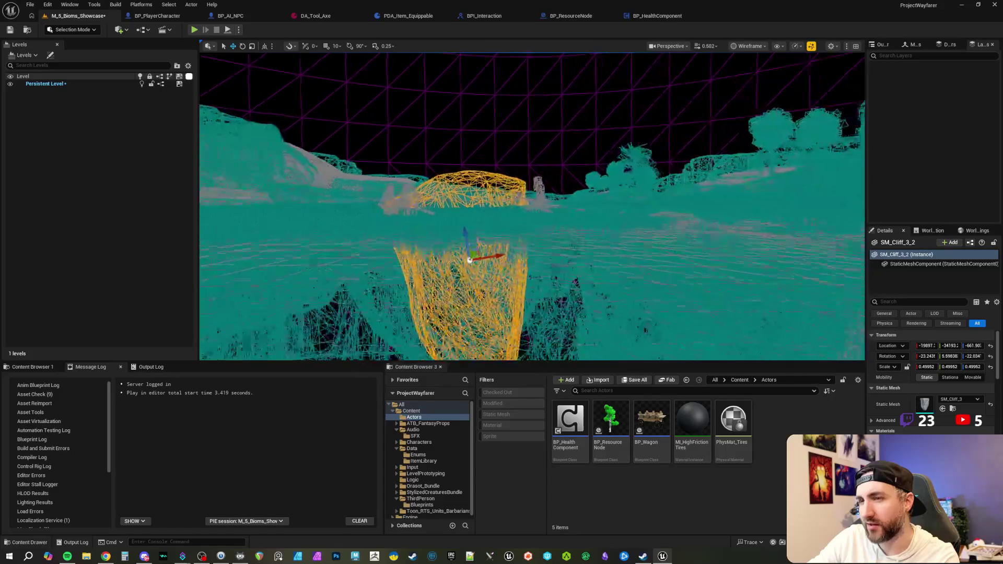
pyautogui.press('s')
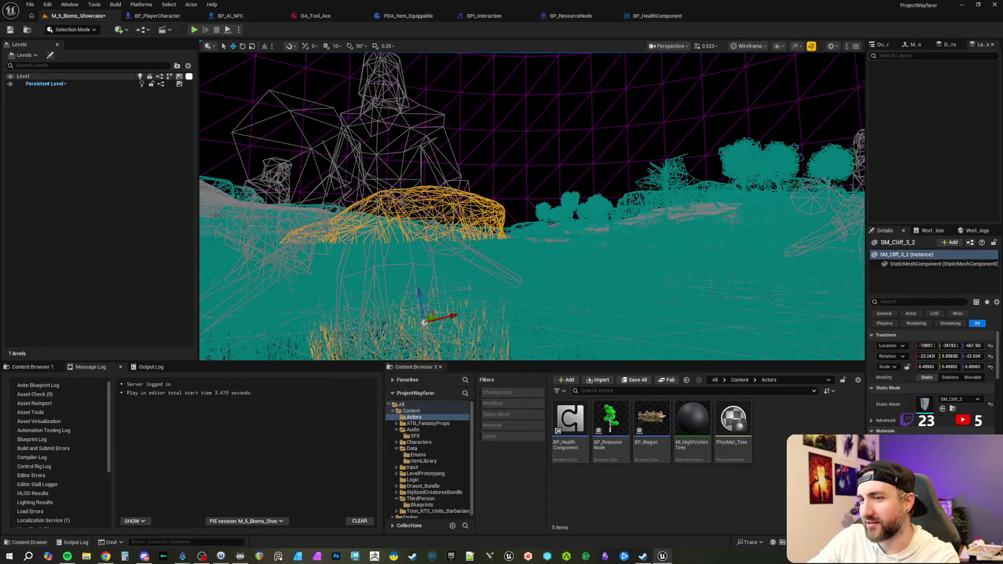
pyautogui.press('s')
pyautogui.press('w')
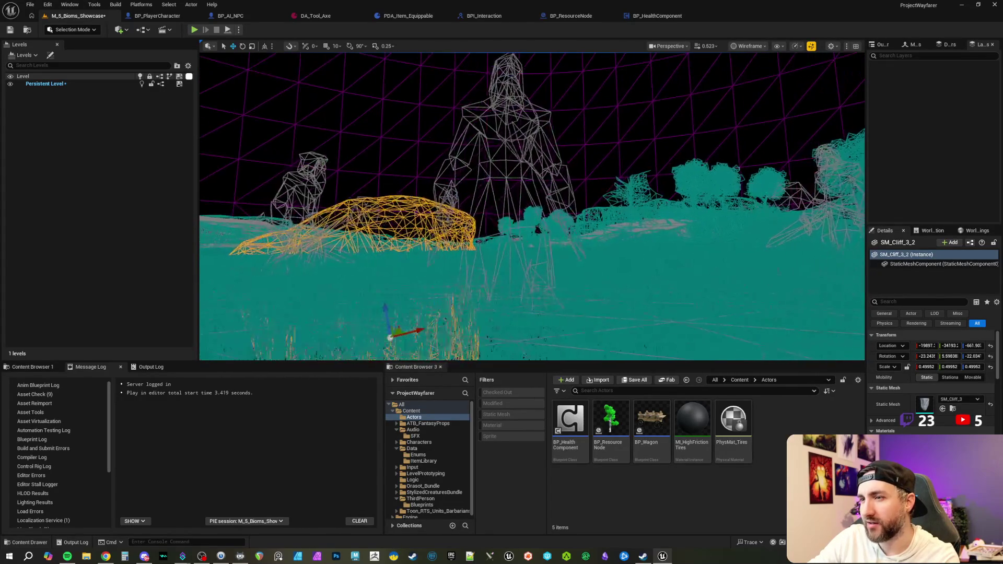
pyautogui.press('s')
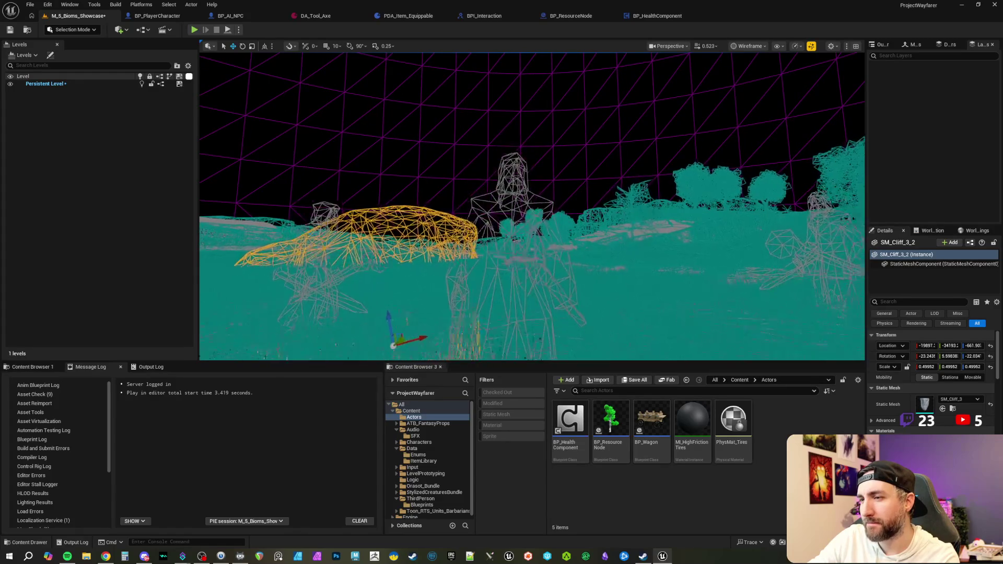
pyautogui.press('w')
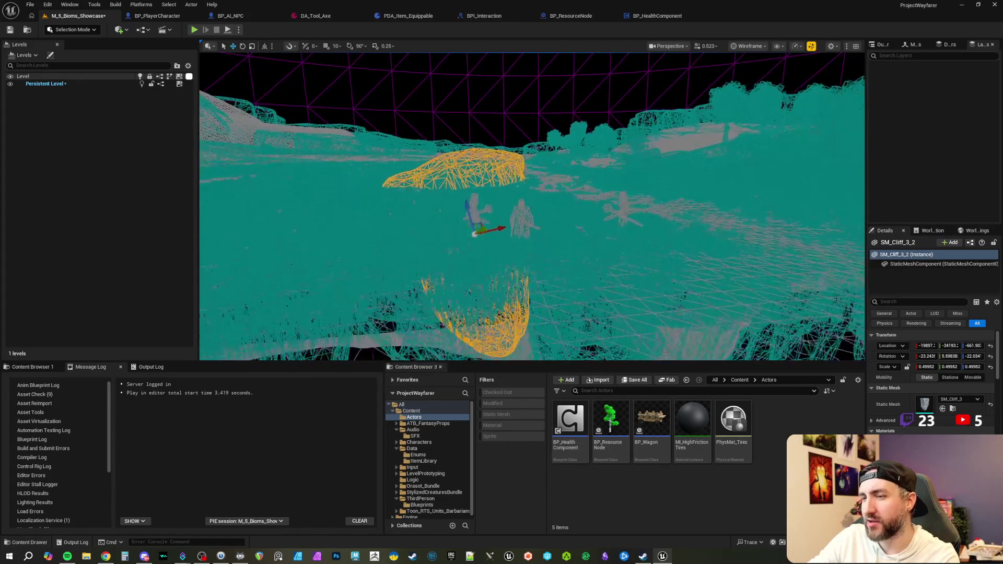
pyautogui.press('w')
pyautogui.press('w')
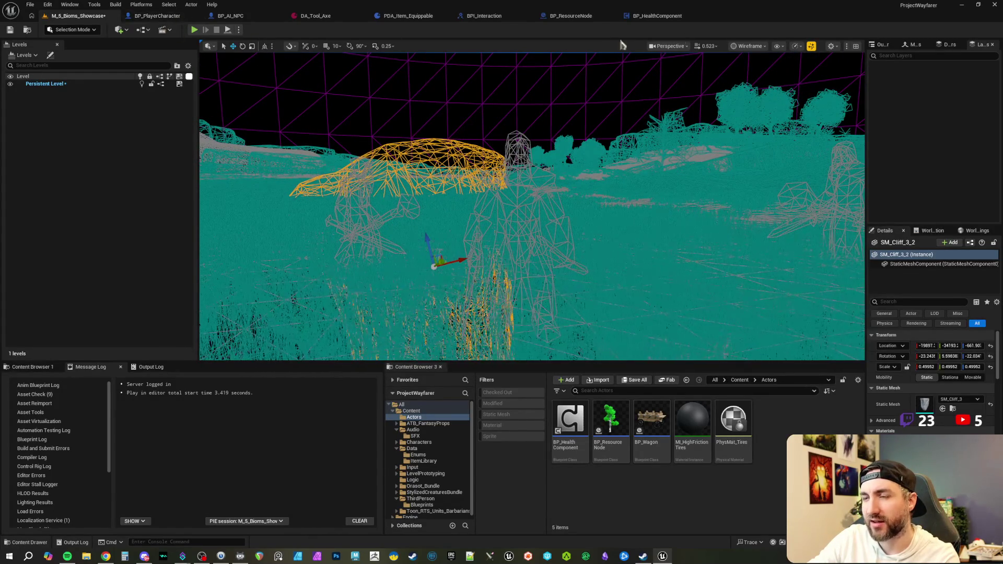
pyautogui.click(766, 48)
# - Return the viewport to Lit mode and fly in and out around the NPCs
pyautogui.click(754, 79)
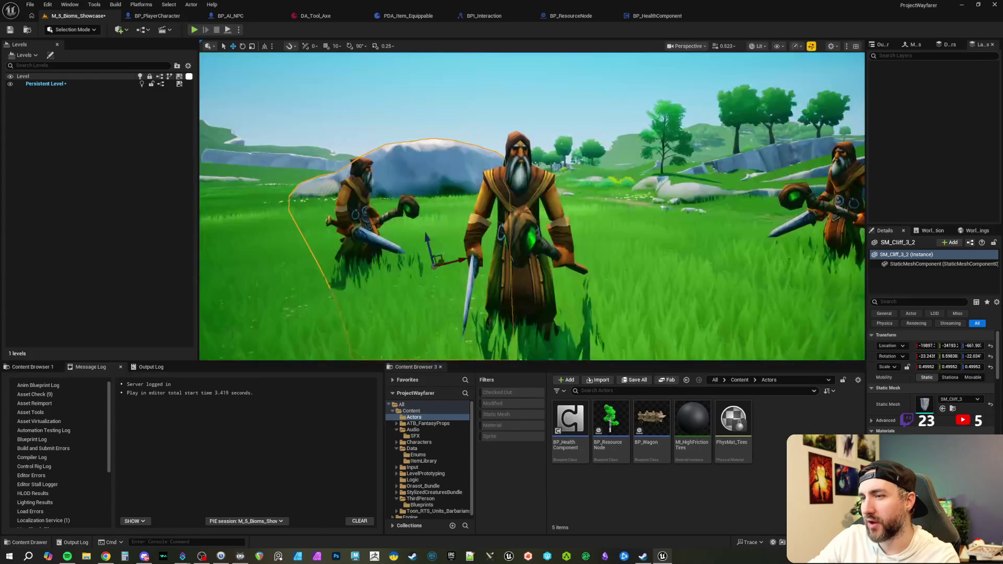
pyautogui.press('s')
pyautogui.press('Escape')
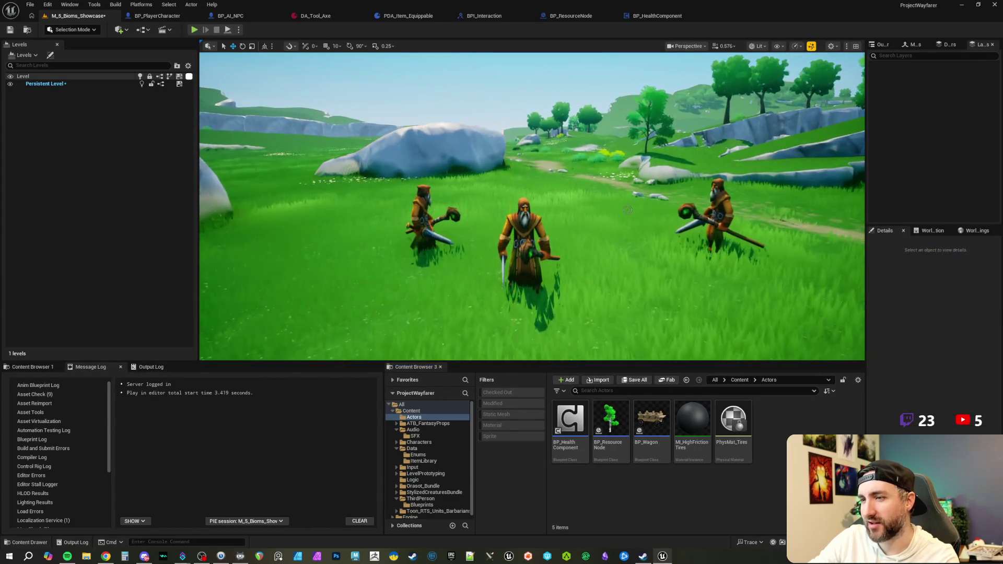
pyautogui.press('w')
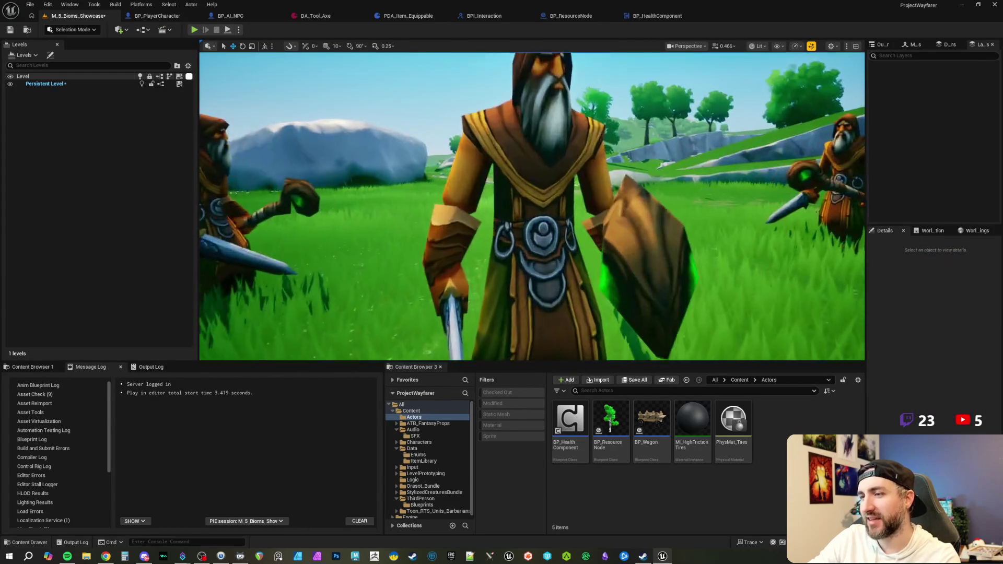
pyautogui.press('s')
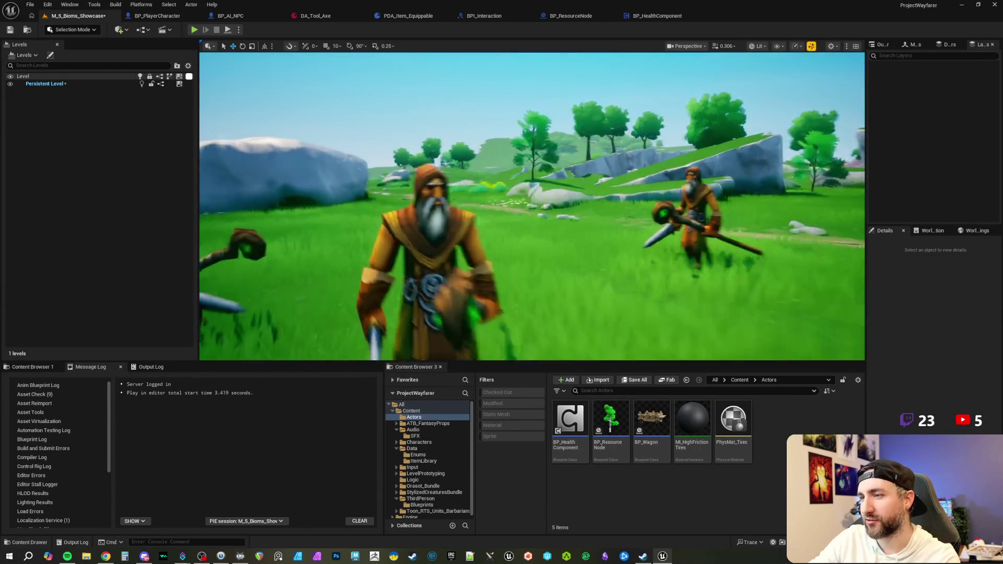
# - Back the camera away and follow the walking bear across the meadow
pyautogui.press('s')
pyautogui.scroll(3, 532, 207)
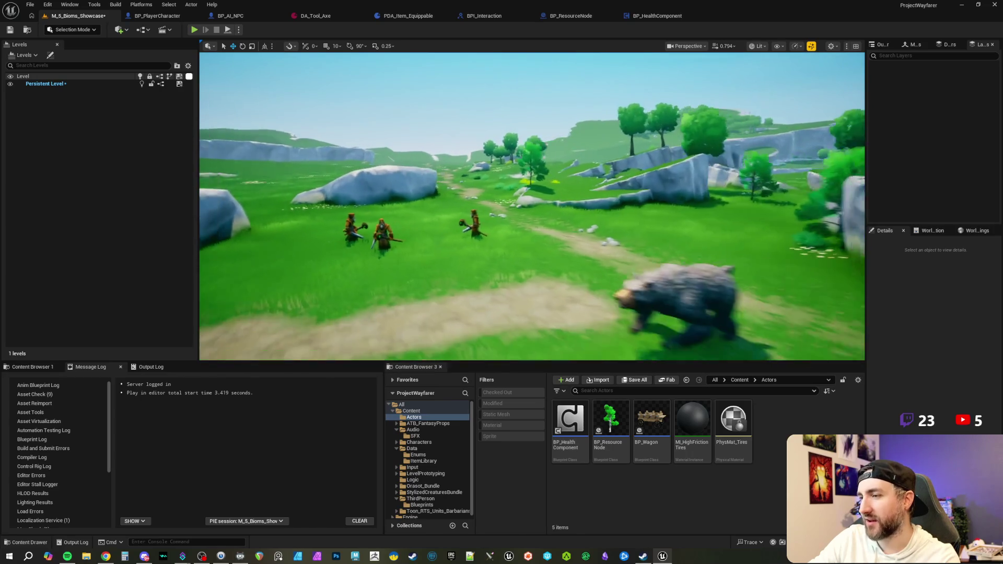
pyautogui.press('w')
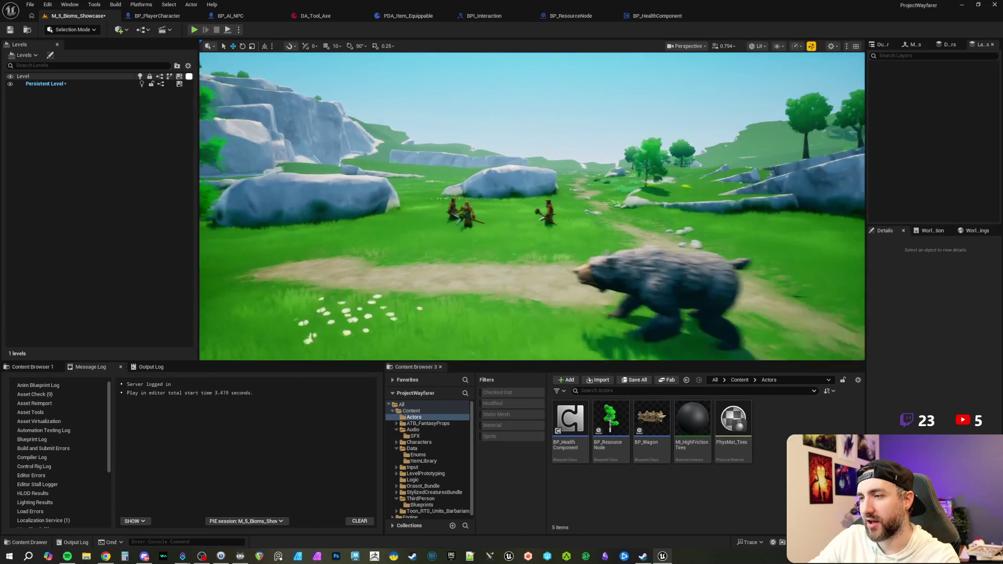
pyautogui.press('w')
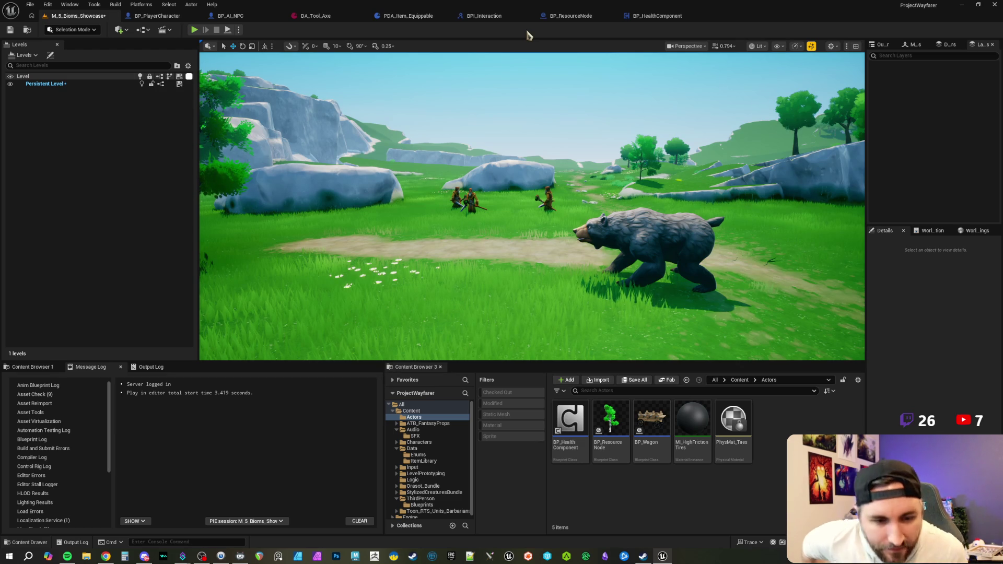
# - Fly the viewport camera forward through the meadow toward the birch tree
pyautogui.click(441, 81)
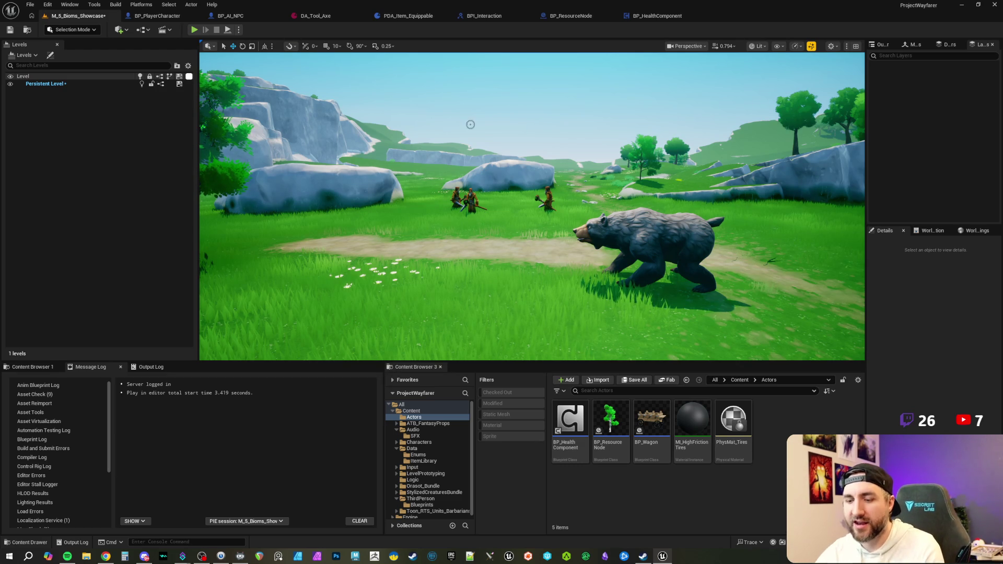
pyautogui.press('w')
pyautogui.press('w')
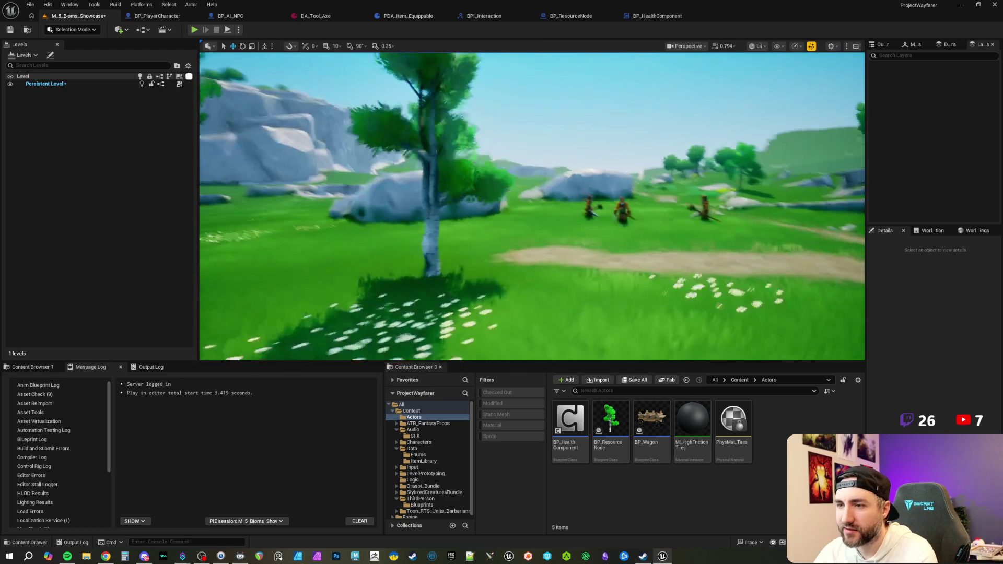
pyautogui.hotkey('shift', 'F1')
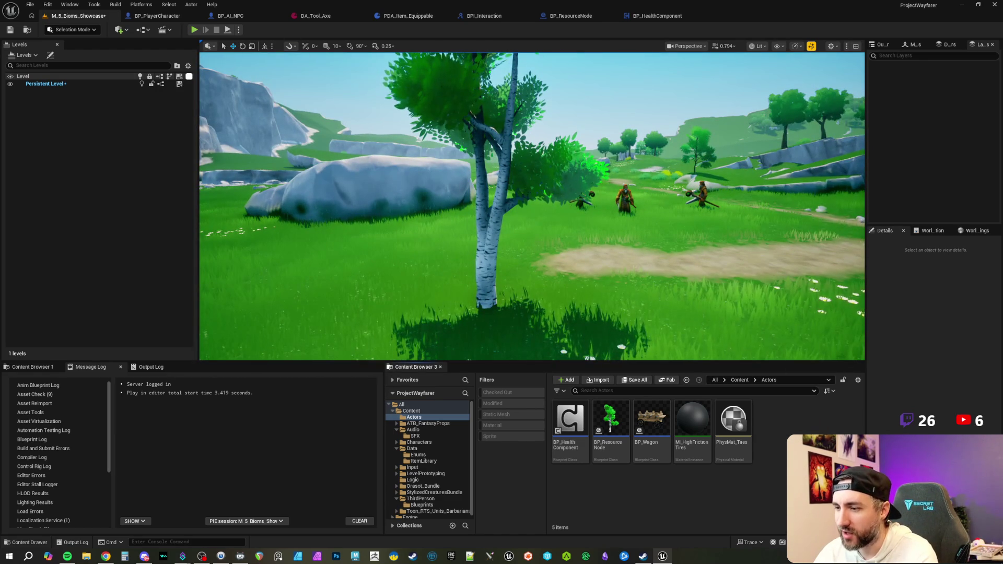
# - Create an Actor Blueprint named BP_Resource in the Content Browser and open it for editing
pyautogui.rightClick(819, 423)
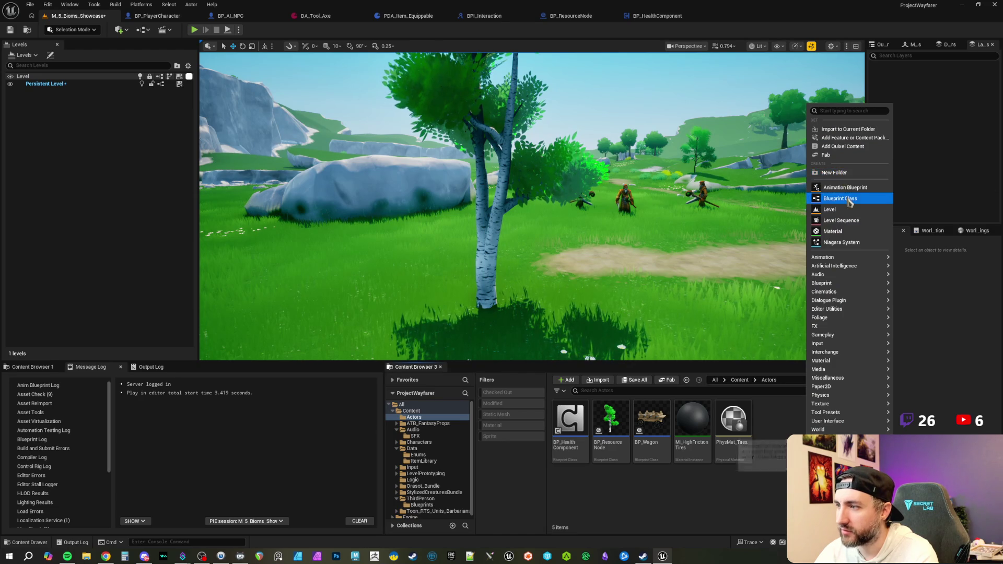
pyautogui.click(840, 198)
pyautogui.click(427, 209)
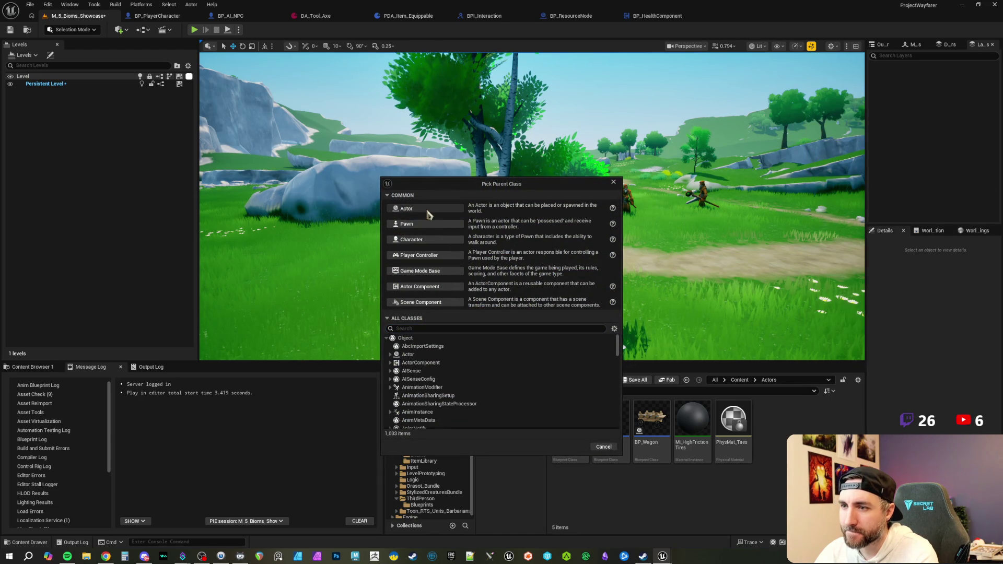
pyautogui.write('B')
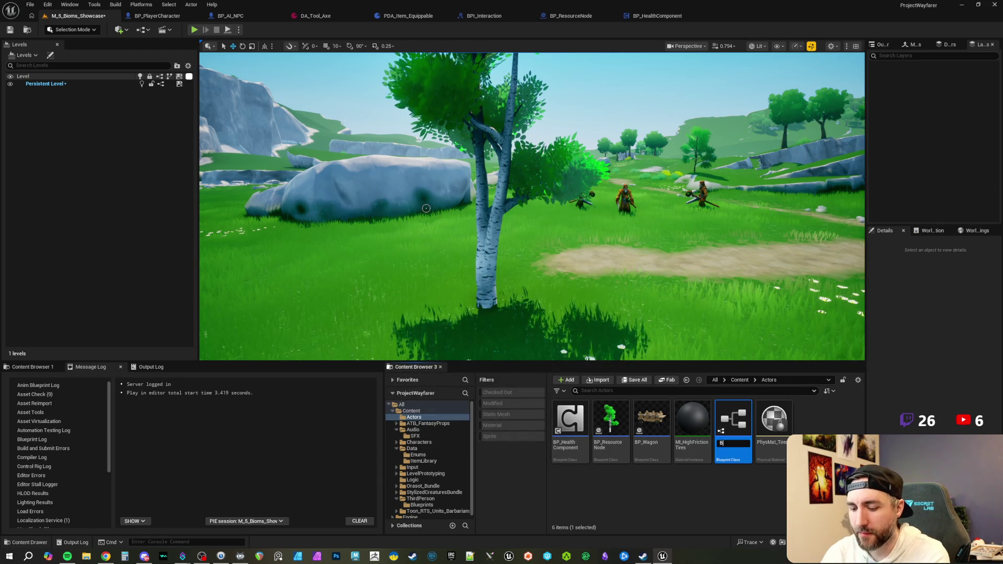
pyautogui.write('P_Resource')
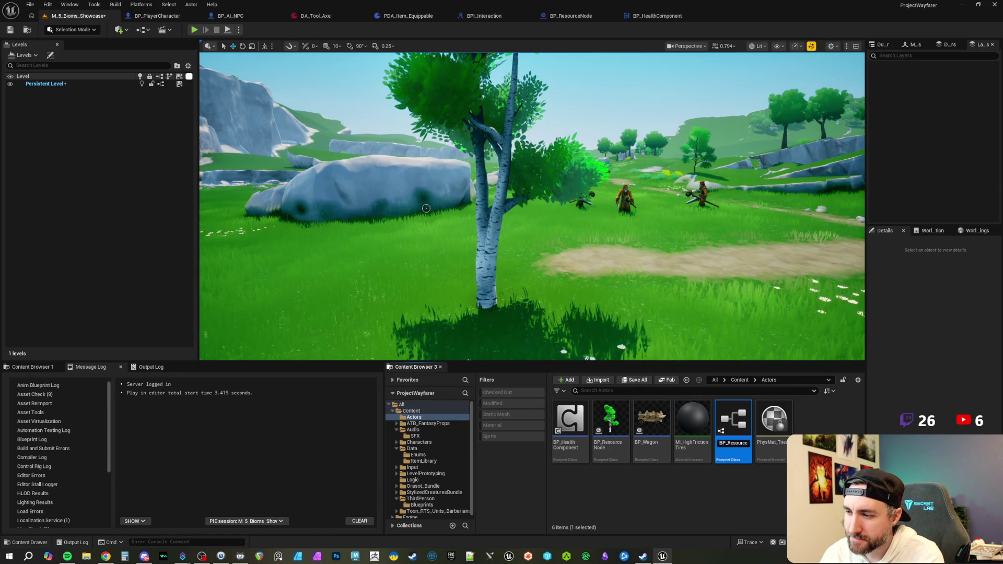
pyautogui.press('Return')
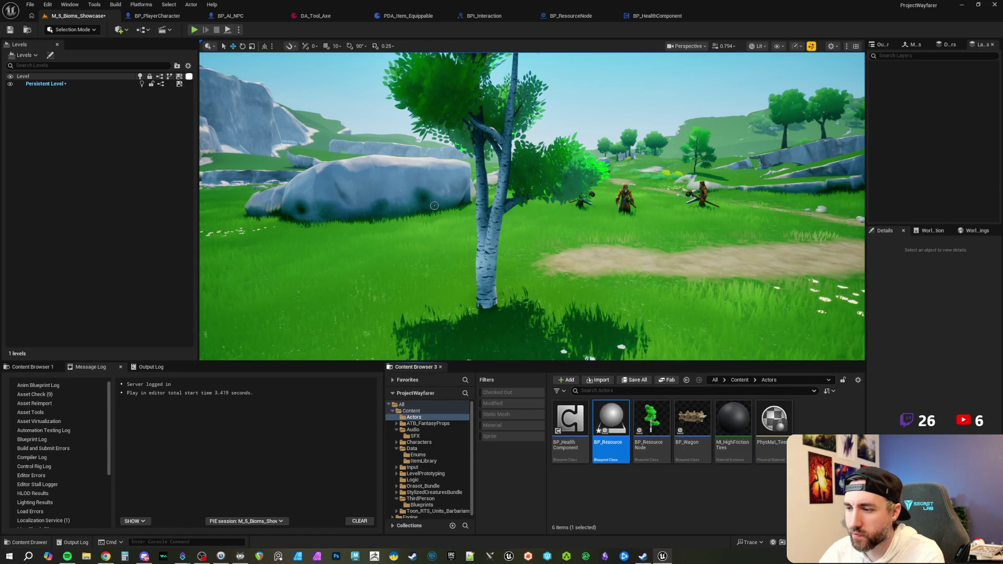
pyautogui.doubleClick(606, 417)
pyautogui.click(19, 55)
pyautogui.write('static me')
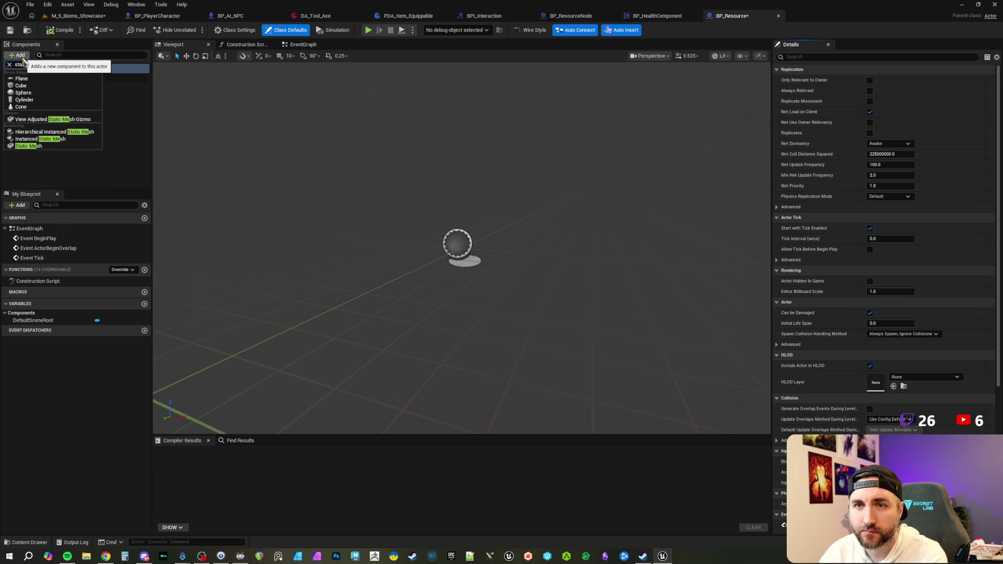
# - Give BP_Resource a Static Mesh component, then compile and save it
pyautogui.click(40, 140)
pyautogui.click(52, 30)
pyautogui.click(10, 30)
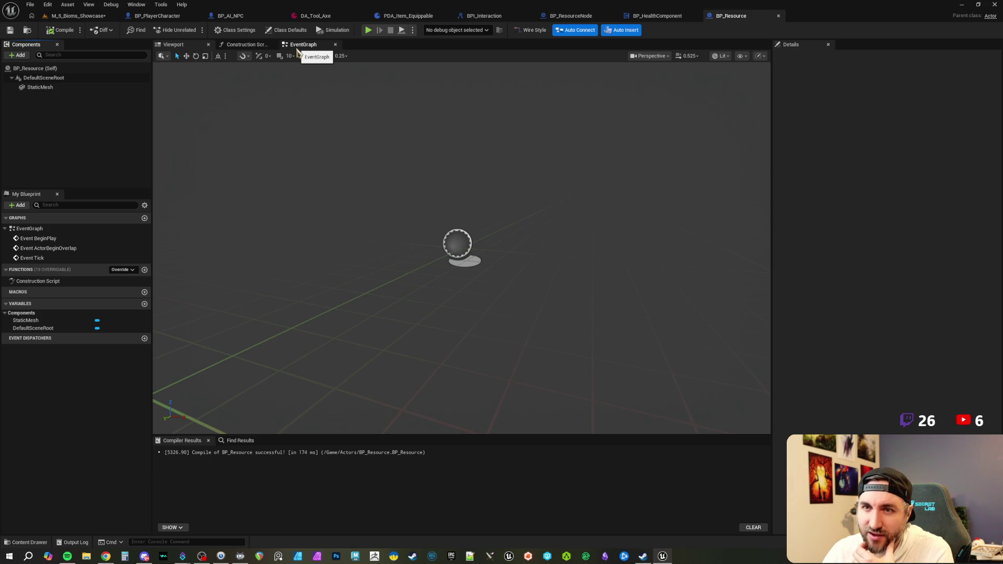
# - View BP_Resource's event graph, then switch over to BP_PlayerCharacter
pyautogui.click(297, 49)
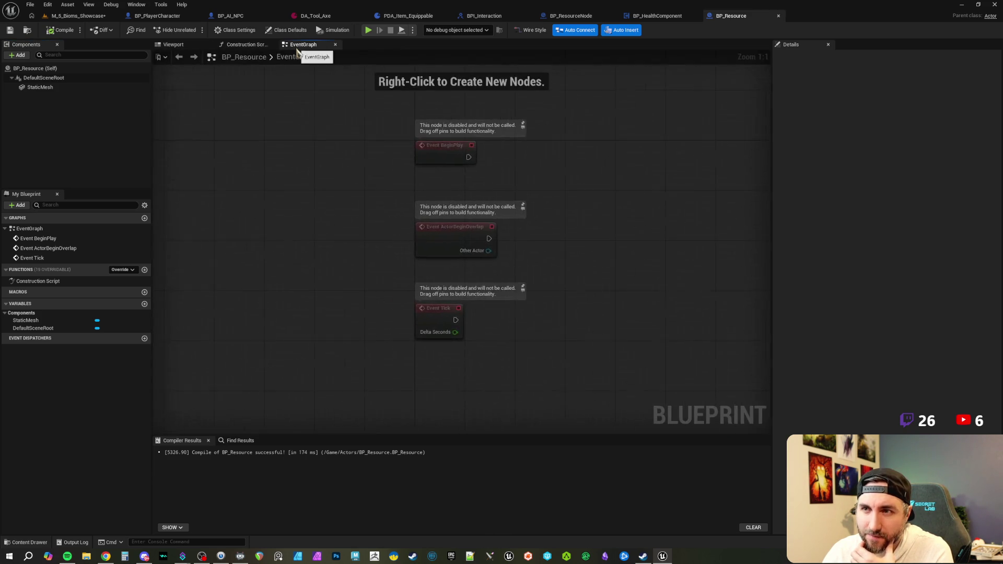
pyautogui.moveTo(627, 163)
pyautogui.mouseDown()
pyautogui.moveTo(411, 162)
pyautogui.moveTo(381, 151)
pyautogui.mouseUp()
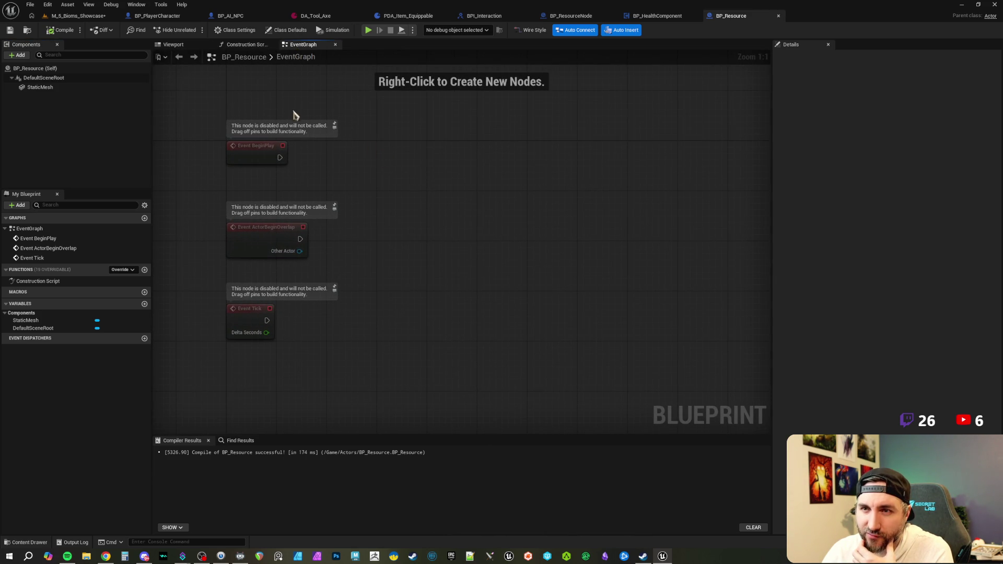
pyautogui.click(157, 16)
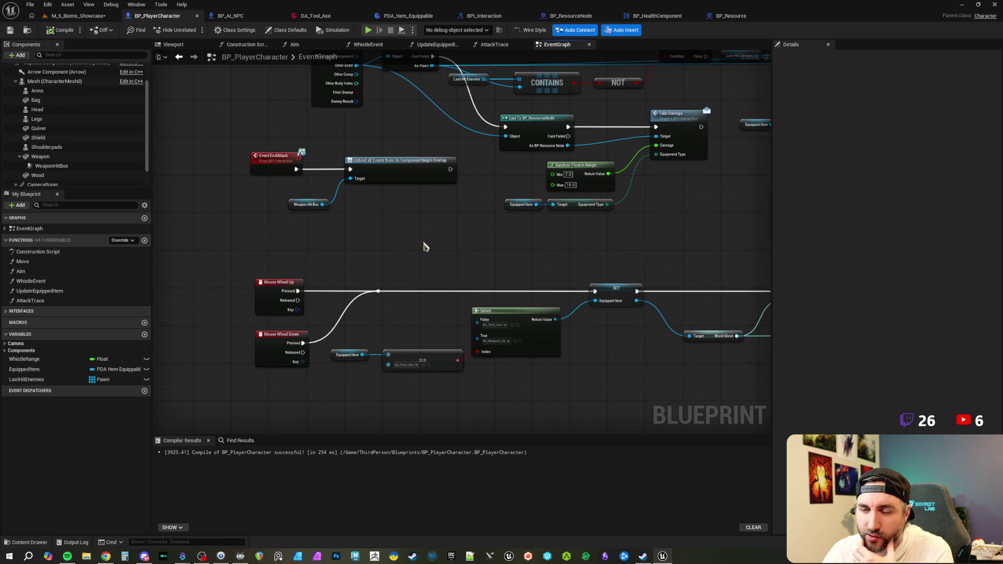
# - Navigate the player graph down to the DEBUG: Whistle comment and shift it up and left
pyautogui.scroll(-1, 424, 242)
pyautogui.moveTo(423, 242); pyautogui.dragTo(385, 195)
pyautogui.moveTo(363, 385)
pyautogui.mouseDown()
pyautogui.moveTo(389, 267)
pyautogui.moveTo(346, 267)
pyautogui.moveTo(375, 266)
pyautogui.moveTo(376, 288)
pyautogui.mouseUp()
pyautogui.scroll(1, 374, 265)
pyautogui.moveTo(396, 185); pyautogui.dragTo(358, 330)
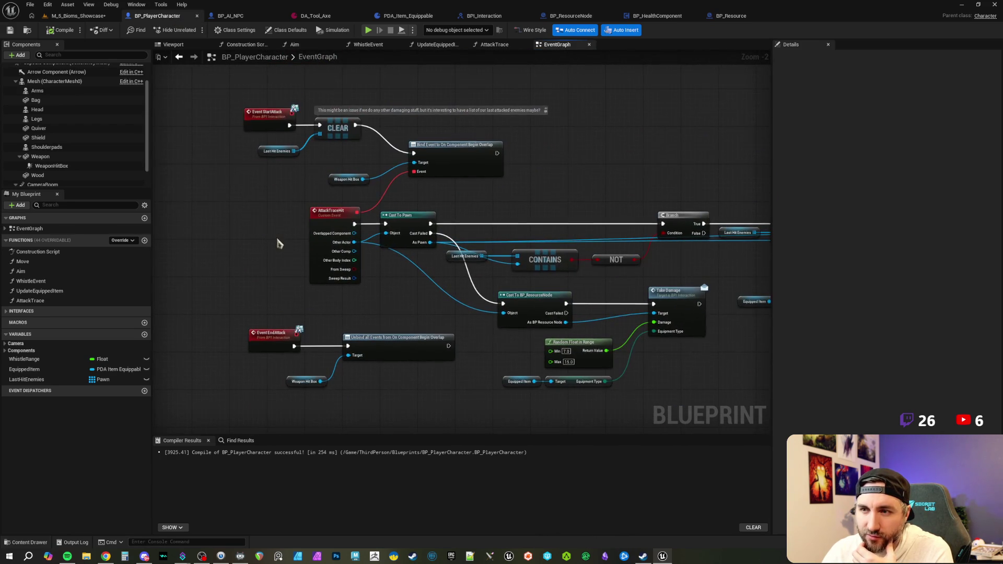
pyautogui.moveTo(277, 242); pyautogui.dragTo(291, 311)
pyautogui.moveTo(272, 198)
pyautogui.mouseDown()
pyautogui.moveTo(314, 277)
pyautogui.moveTo(320, 402)
pyautogui.mouseUp()
pyautogui.moveTo(348, 129); pyautogui.dragTo(343, 331)
pyautogui.moveTo(330, 244); pyautogui.dragTo(321, 386)
pyautogui.moveTo(307, 167); pyautogui.dragTo(308, 334)
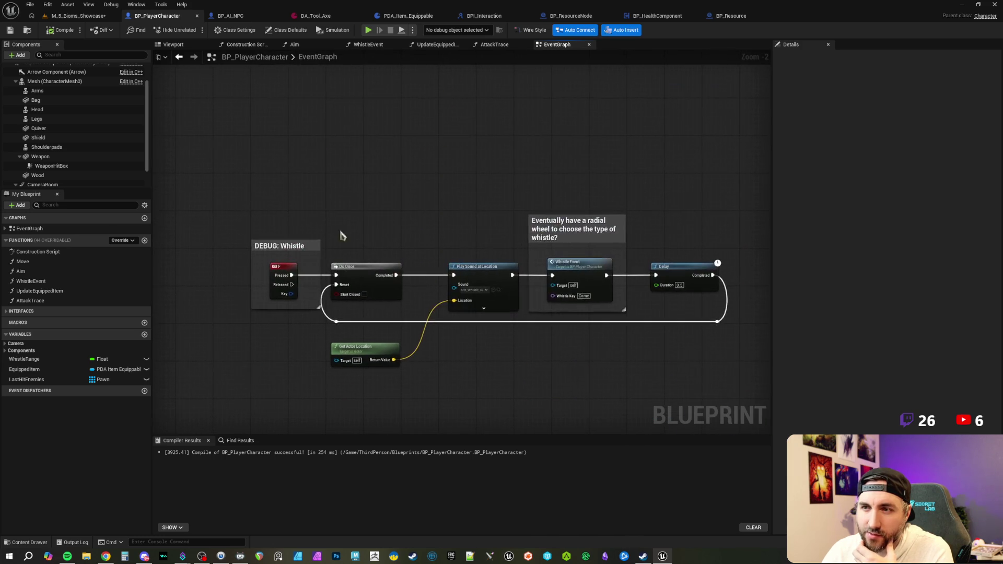
pyautogui.scroll(2, 366, 235)
pyautogui.moveTo(365, 236); pyautogui.dragTo(379, 219)
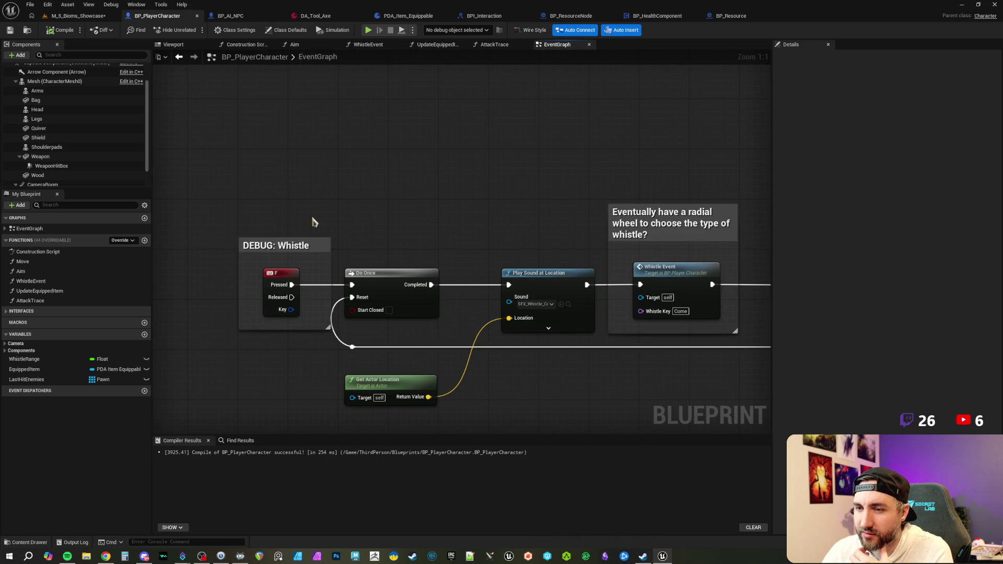
pyautogui.moveTo(313, 245); pyautogui.dragTo(283, 137)
pyautogui.click(352, 213)
pyautogui.moveTo(352, 213); pyautogui.dragTo(388, 223)
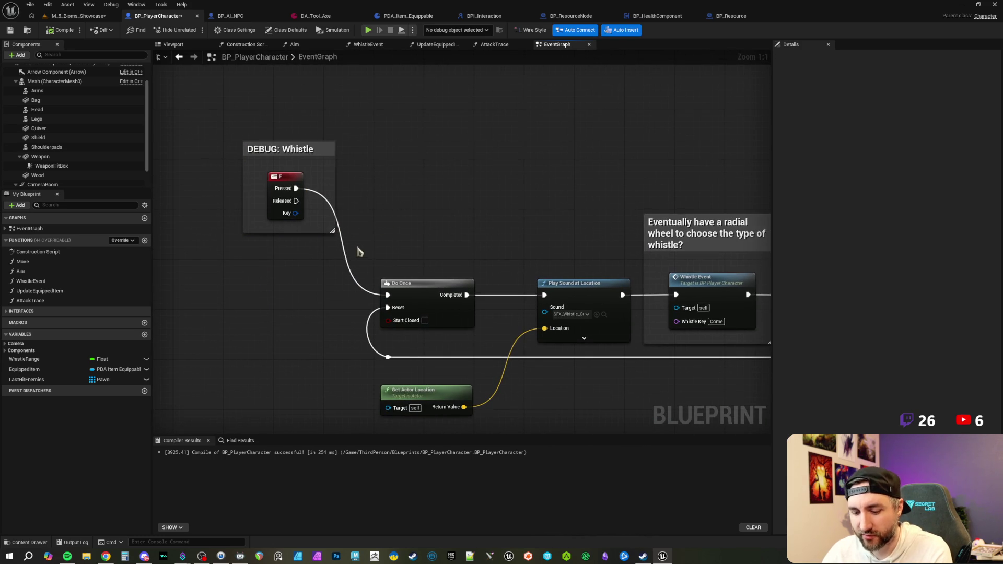
# - Add a Q key event wired into the Whistle chain's Do Once node, fitting the comment around it
pyautogui.rightClick(325, 271)
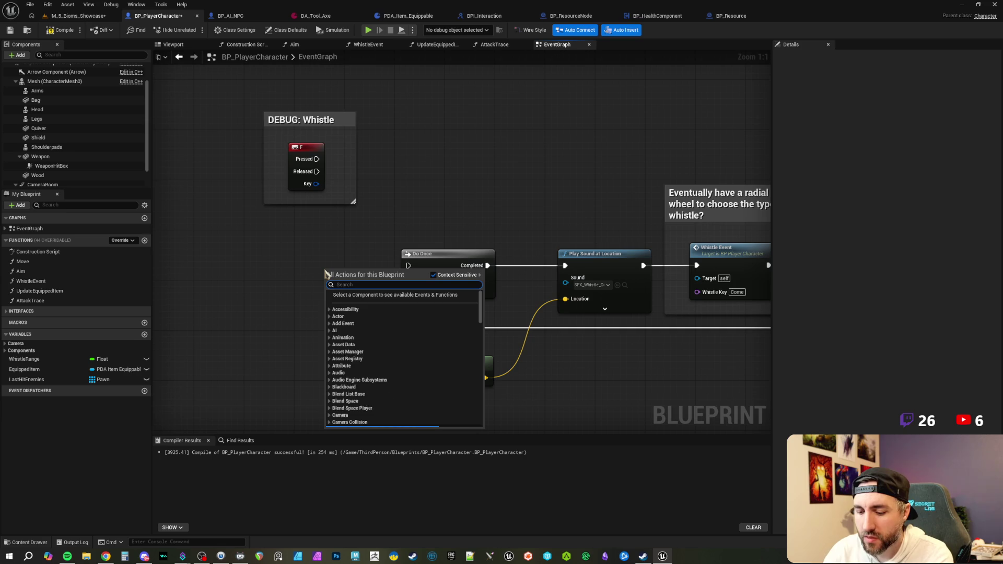
pyautogui.write('q')
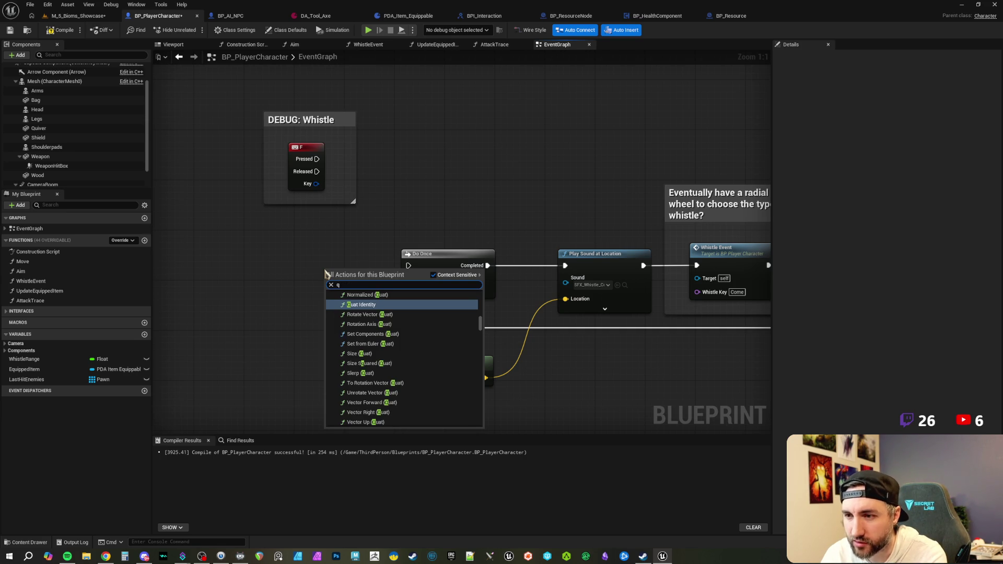
pyautogui.write(' key')
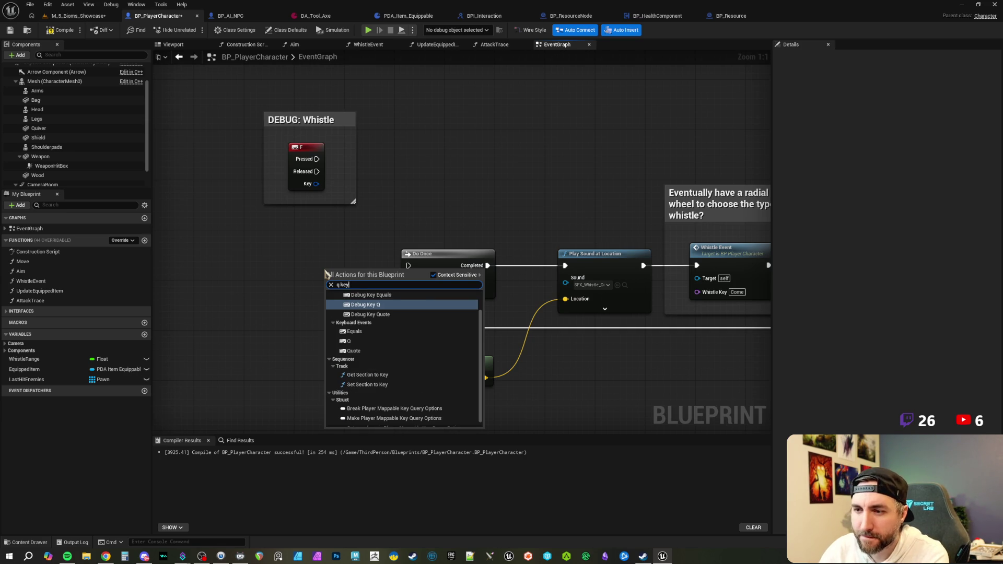
pyautogui.click(345, 342)
pyautogui.moveTo(348, 285)
pyautogui.mouseDown()
pyautogui.moveTo(409, 266)
pyautogui.moveTo(328, 253)
pyautogui.mouseUp()
pyautogui.click(315, 220)
pyautogui.moveTo(315, 147); pyautogui.dragTo(439, 132)
pyautogui.moveTo(324, 120); pyautogui.dragTo(347, 225)
# - Move the now-unconnected F key event aside, then compile and save BP_PlayerCharacter
pyautogui.scroll(-2, 481, 208)
pyautogui.moveTo(433, 280); pyautogui.dragTo(327, 168)
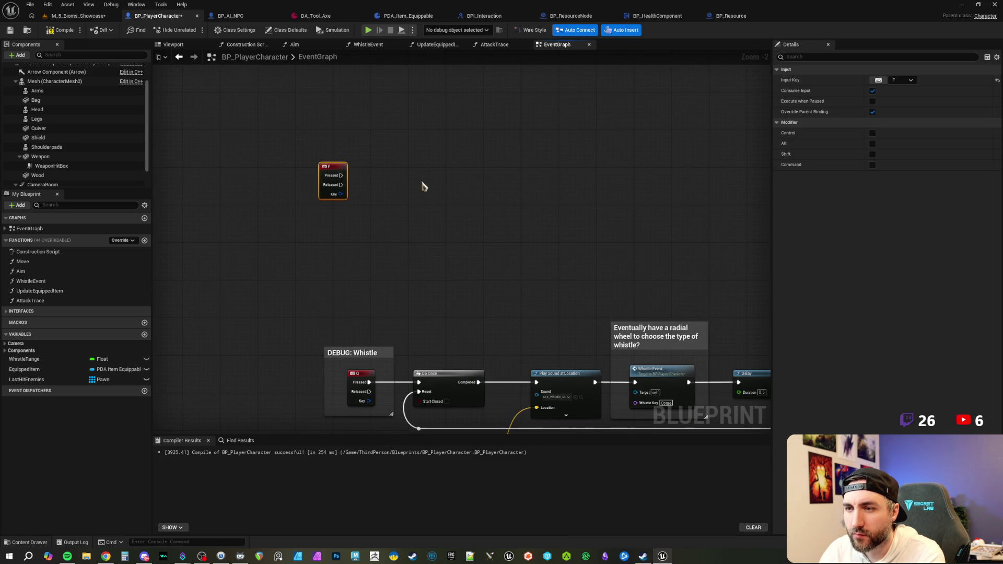
pyautogui.moveTo(302, 224)
pyautogui.mouseDown()
pyautogui.moveTo(323, 204)
pyautogui.moveTo(320, 215)
pyautogui.moveTo(313, 206)
pyautogui.mouseUp()
pyautogui.click(376, 262)
pyautogui.scroll(1, 376, 263)
pyautogui.click(302, 220)
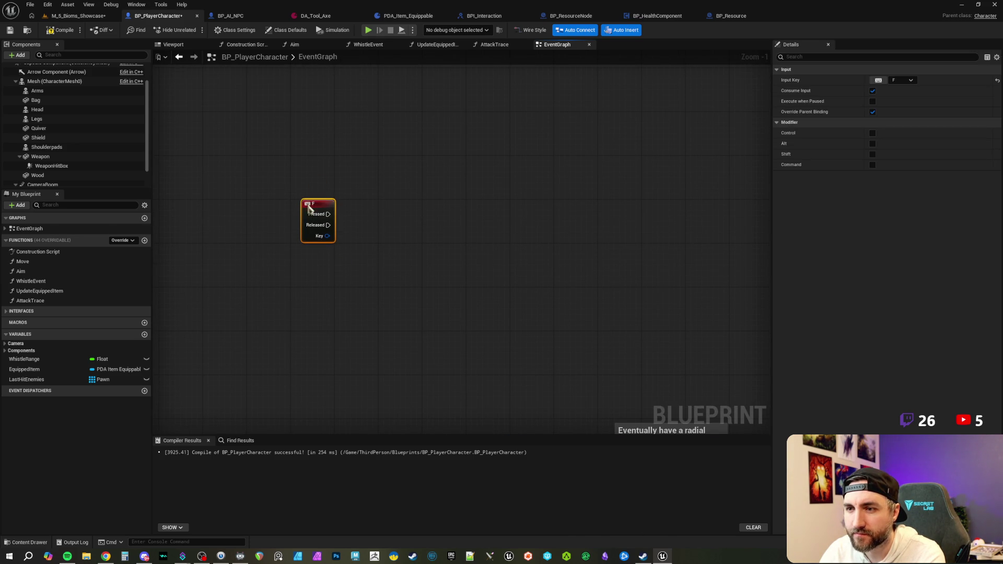
pyautogui.click(311, 210)
pyautogui.click(61, 30)
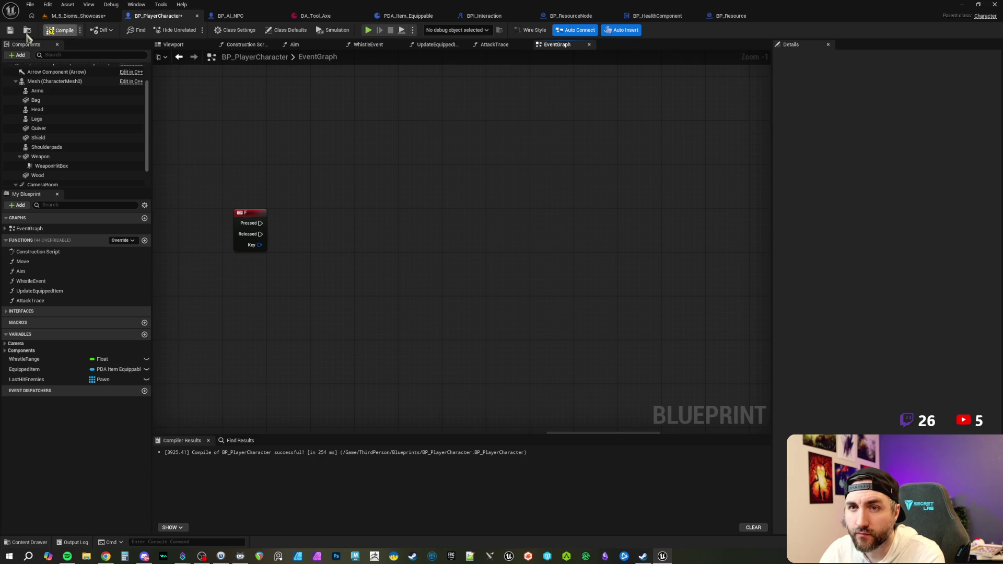
pyautogui.click(10, 29)
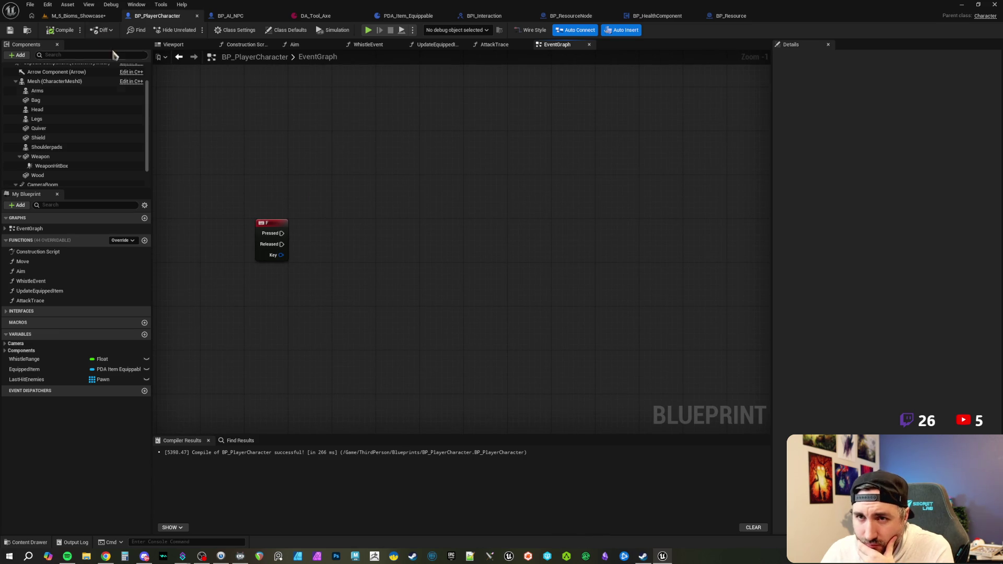
# - Return to the M_5_Bioms_Showcase level viewport and clear the content browser selection
pyautogui.click(86, 18)
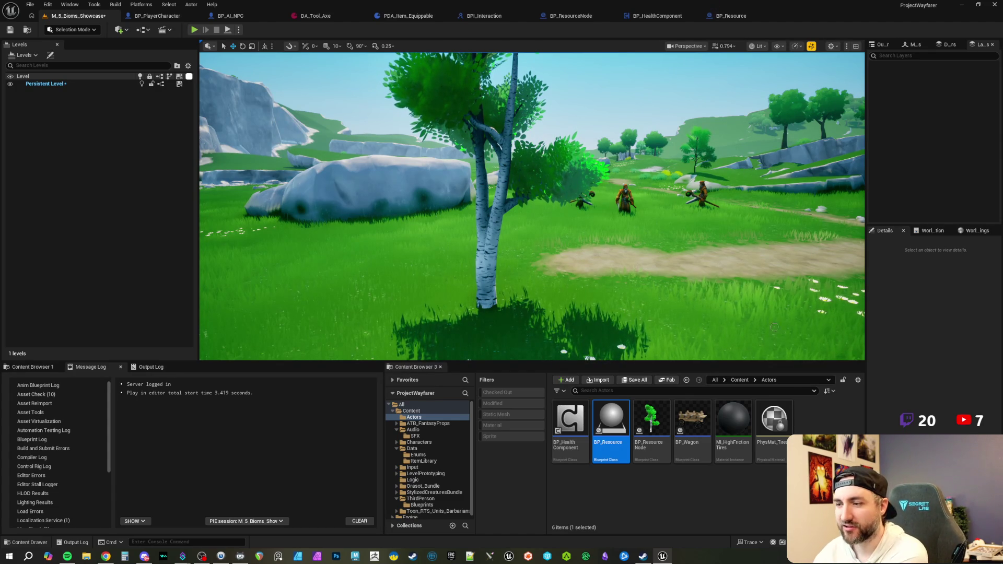
pyautogui.click(824, 426)
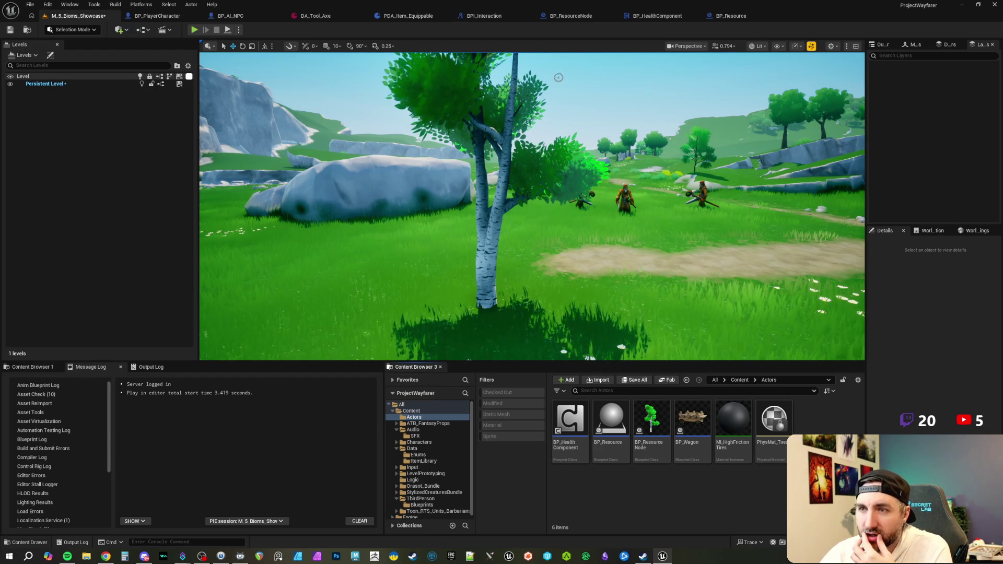
# - Bring BP_ResourceNode's Branch and Destroy Actor logic into view and list the addable component types
pyautogui.click(569, 17)
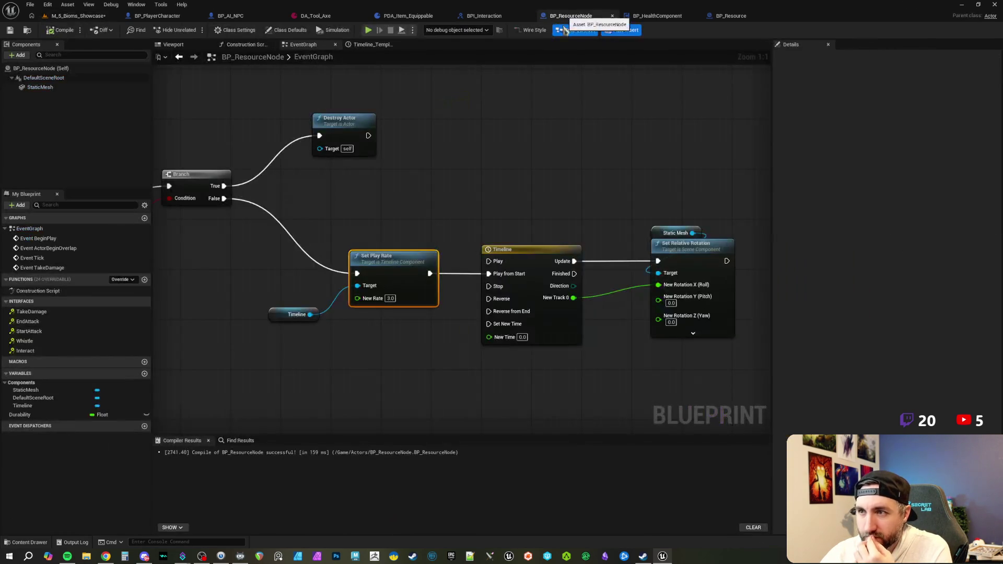
pyautogui.moveTo(421, 183)
pyautogui.mouseDown()
pyautogui.moveTo(510, 188)
pyautogui.moveTo(470, 184)
pyautogui.moveTo(493, 184)
pyautogui.mouseUp()
pyautogui.scroll(-1, 493, 184)
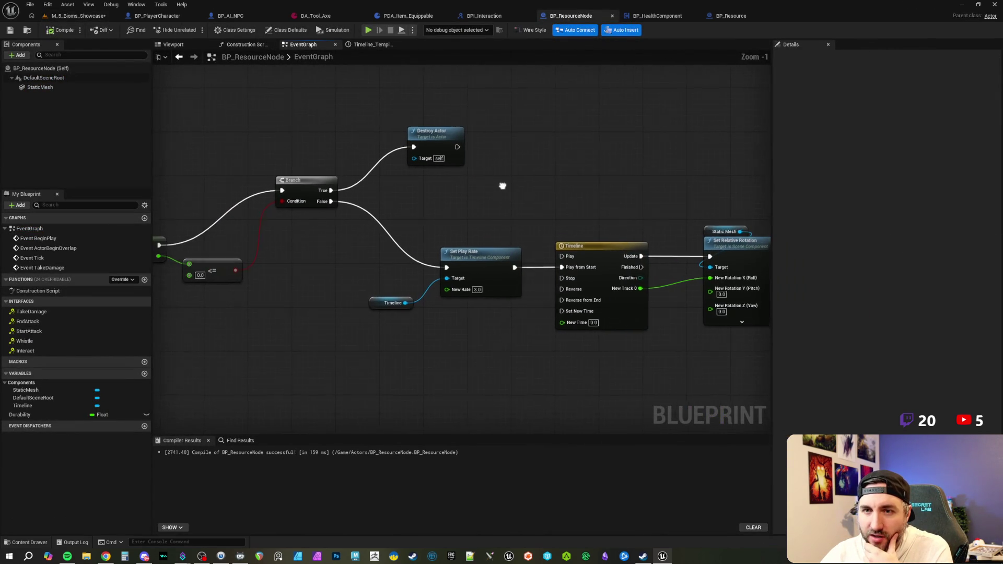
pyautogui.click(18, 55)
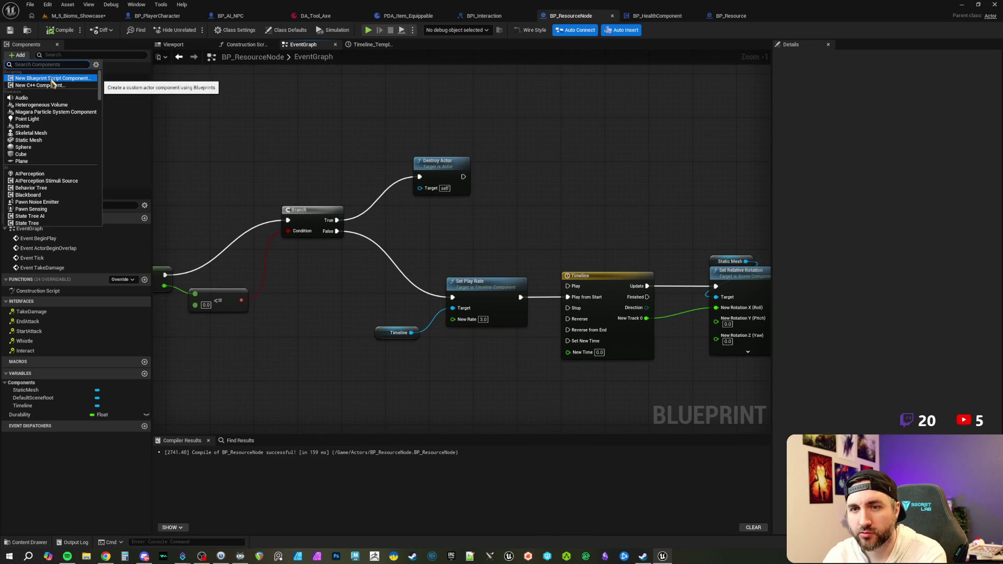
# - Add an Arrow component to BP_ResourceNode and raise it high up the tree trunk
pyautogui.write('arrow')
pyautogui.press('Return')
pyautogui.click(173, 44)
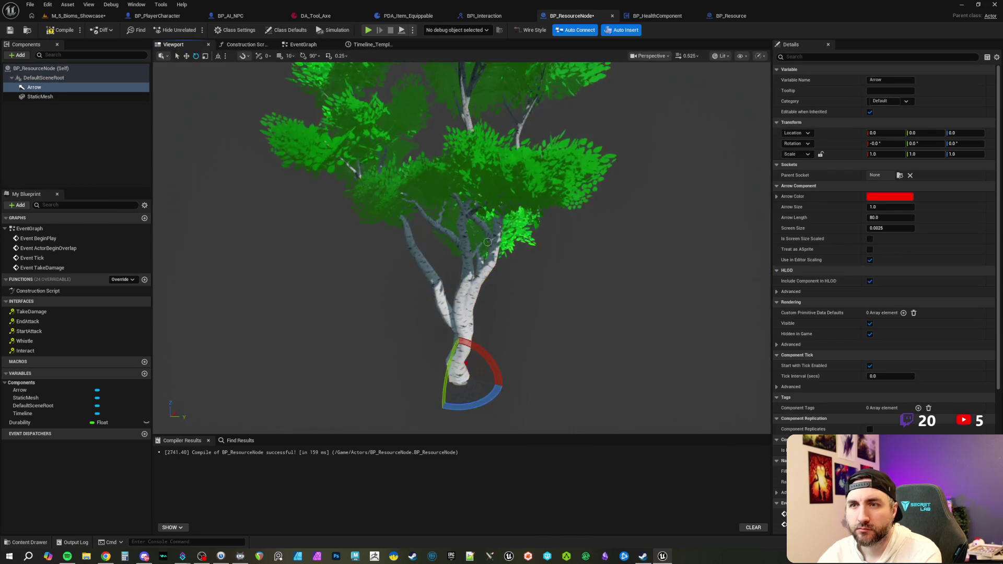
pyautogui.press('w')
pyautogui.moveTo(473, 314); pyautogui.dragTo(459, 180)
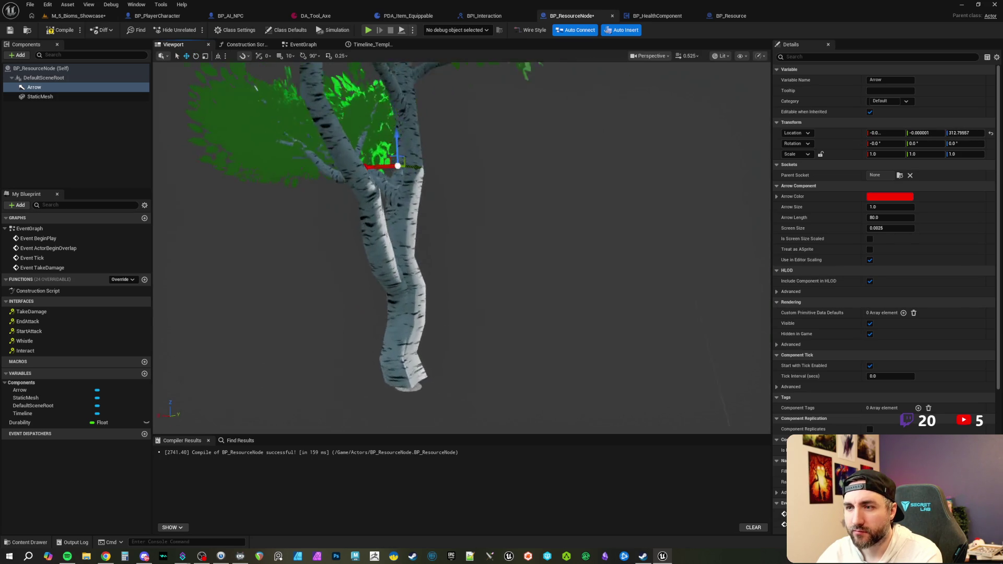
pyautogui.scroll(3, 462, 248)
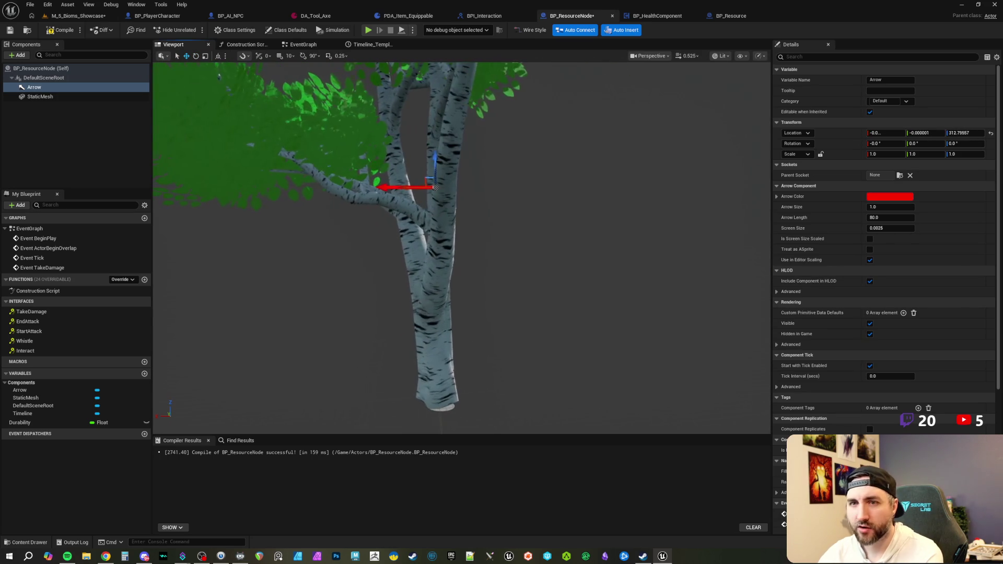
# - Rename the arrow to ResourceSpawnPoint, then compile and save BP_ResourceNode
pyautogui.press('F2')
pyautogui.write('Res')
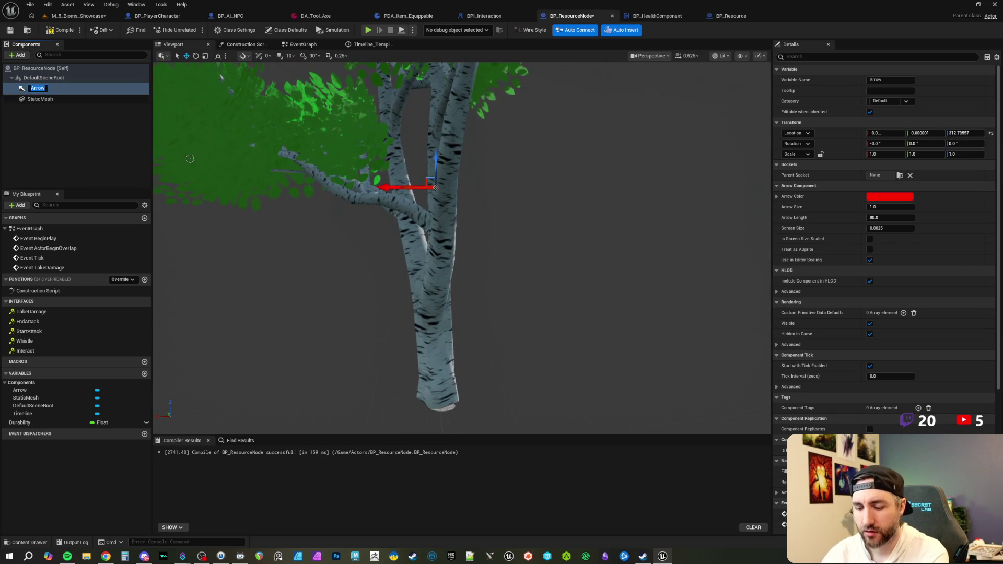
pyautogui.write('ourceSpawnPoint')
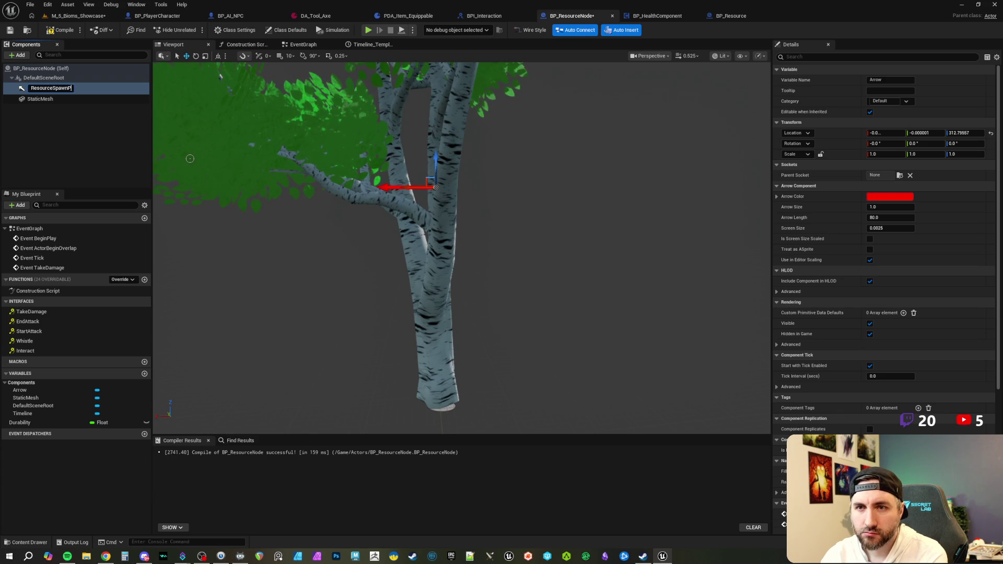
pyautogui.press('Return')
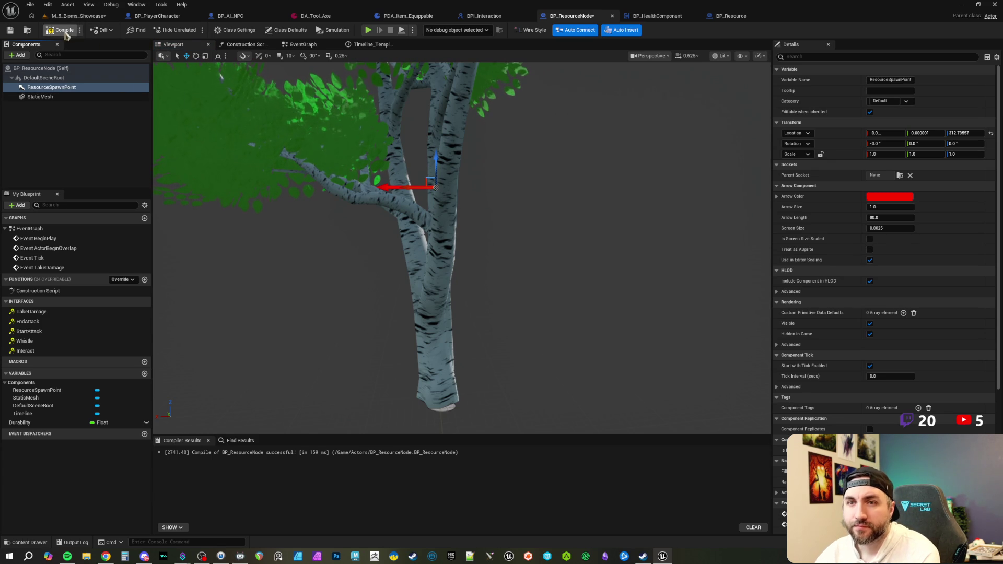
pyautogui.click(60, 30)
pyautogui.click(10, 30)
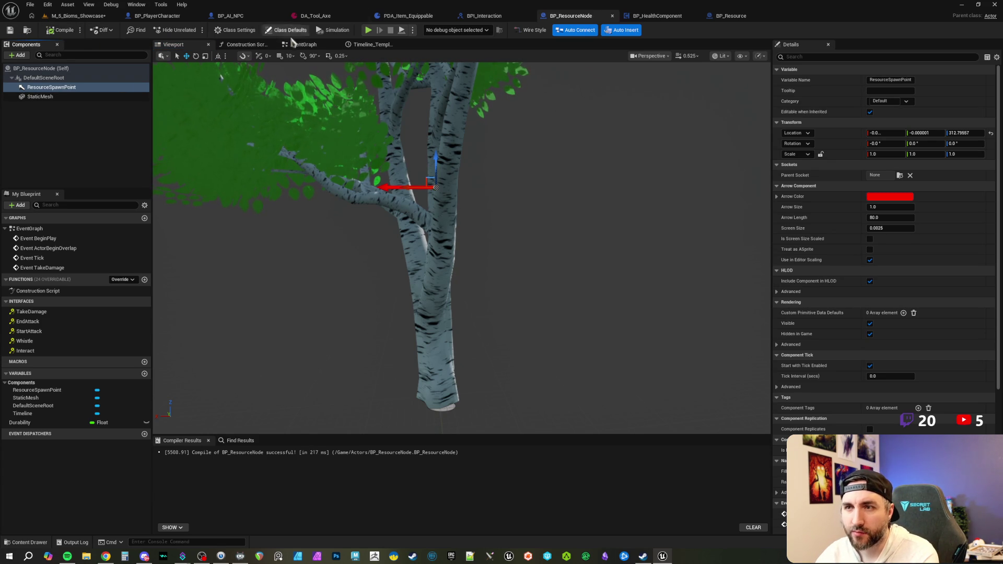
pyautogui.click(293, 47)
pyautogui.scroll(-2, 553, 208)
# - Move the Destroy Actor node far to the right of the Branch to make room
pyautogui.moveTo(450, 215)
pyautogui.mouseDown()
pyautogui.moveTo(453, 239)
pyautogui.moveTo(491, 240)
pyautogui.mouseUp()
pyautogui.scroll(1, 493, 233)
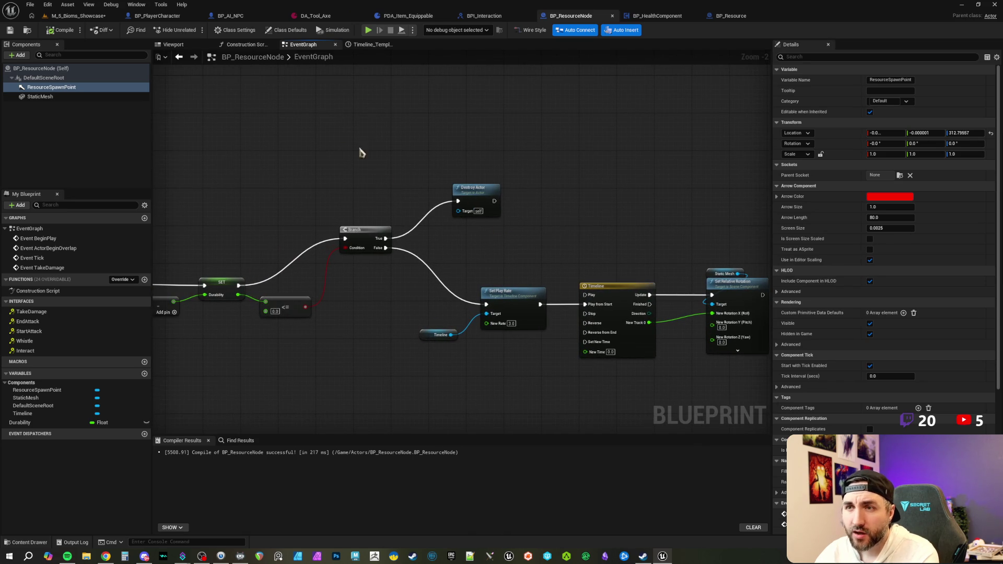
pyautogui.scroll(1, 415, 163)
pyautogui.moveTo(414, 164)
pyautogui.mouseDown()
pyautogui.moveTo(352, 161)
pyautogui.moveTo(397, 217)
pyautogui.moveTo(712, 209)
pyautogui.mouseUp()
pyautogui.moveTo(270, 254)
pyautogui.mouseDown()
pyautogui.moveTo(372, 253)
pyautogui.moveTo(406, 220)
pyautogui.moveTo(387, 216)
pyautogui.moveTo(438, 166)
pyautogui.mouseUp()
pyautogui.scroll(-3, 471, 314)
pyautogui.press('Escape')
# - Add a SpawnActor node on the Branch True path before Destroy Actor, spawning BP_Resource
pyautogui.press('Return')
pyautogui.moveTo(691, 218); pyautogui.dragTo(686, 161)
pyautogui.click(646, 149)
pyautogui.moveTo(445, 141)
pyautogui.mouseDown()
pyautogui.moveTo(668, 179)
pyautogui.moveTo(713, 164)
pyautogui.moveTo(696, 209)
pyautogui.mouseUp()
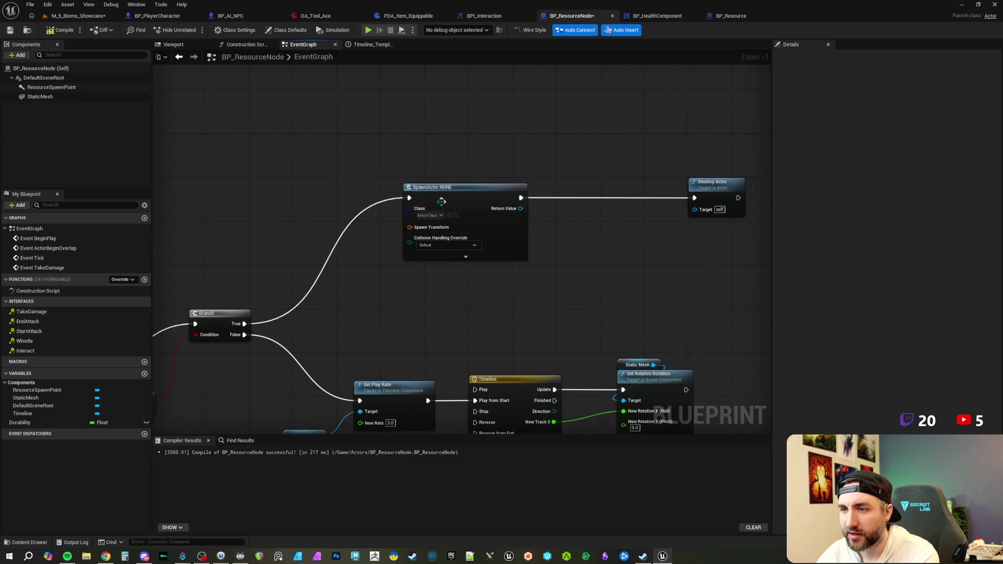
pyautogui.click(428, 216)
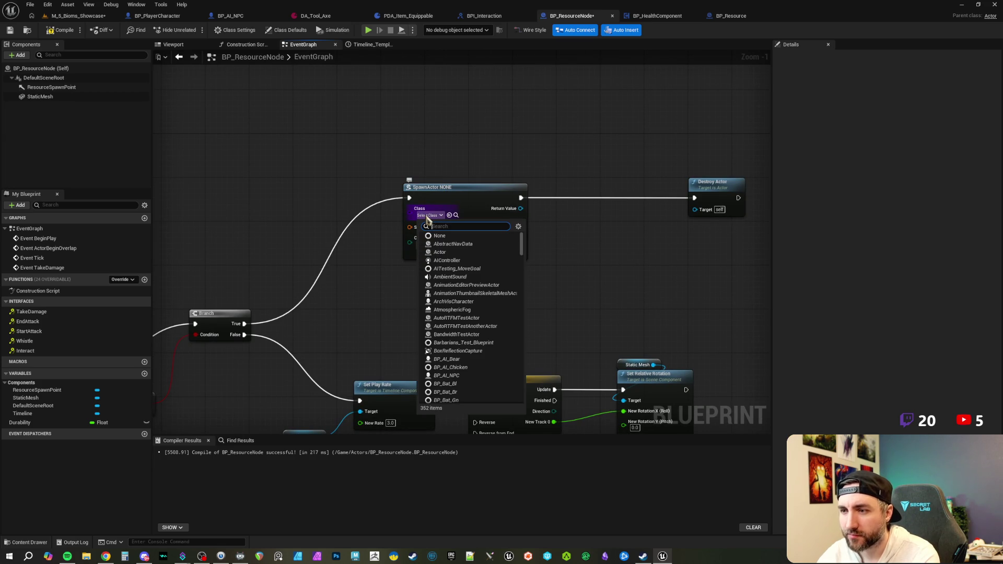
pyautogui.write('resource')
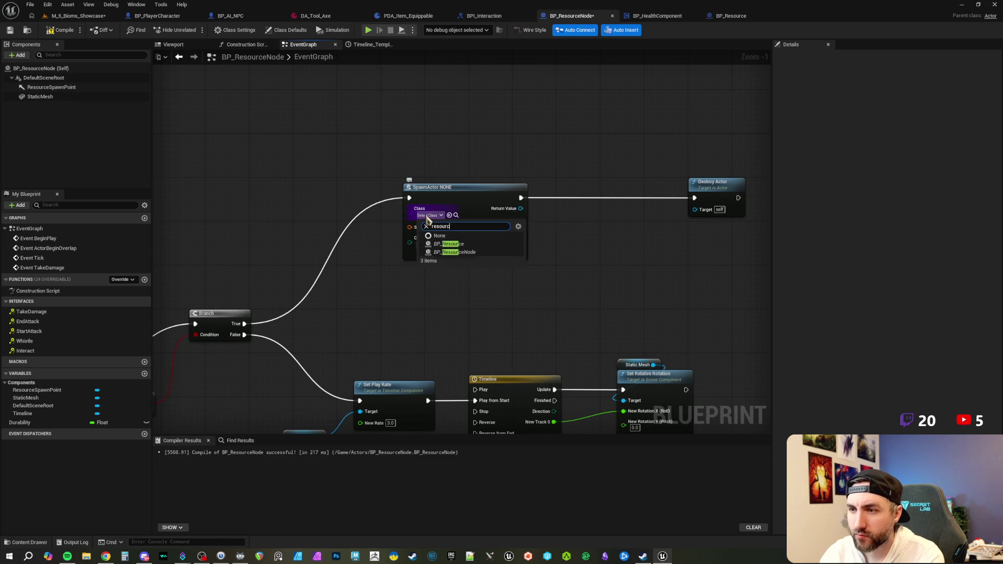
pyautogui.click(478, 244)
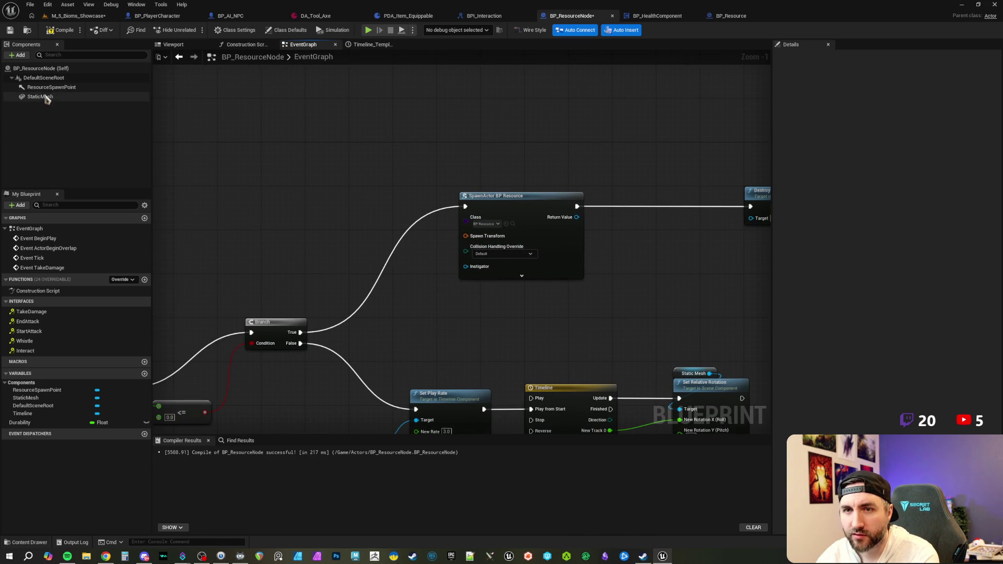
# - Feed ResourceSpawnPoint's Get World Transform into SpawnActor's Spawn Transform pin
pyautogui.moveTo(44, 87)
pyautogui.mouseDown()
pyautogui.moveTo(253, 197)
pyautogui.moveTo(336, 213)
pyautogui.mouseUp()
pyautogui.write('get component')
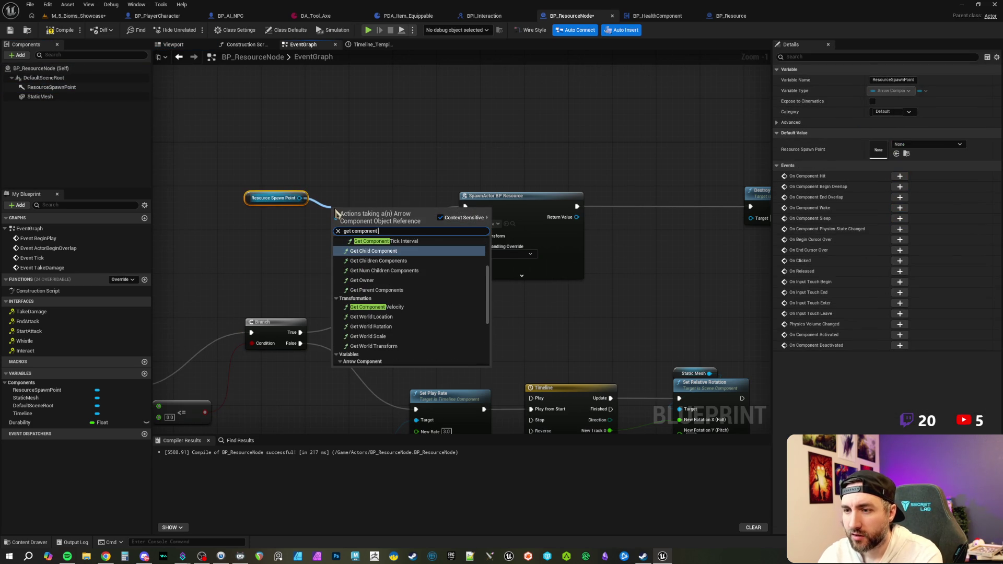
pyautogui.write(' world tra')
pyautogui.press('Return')
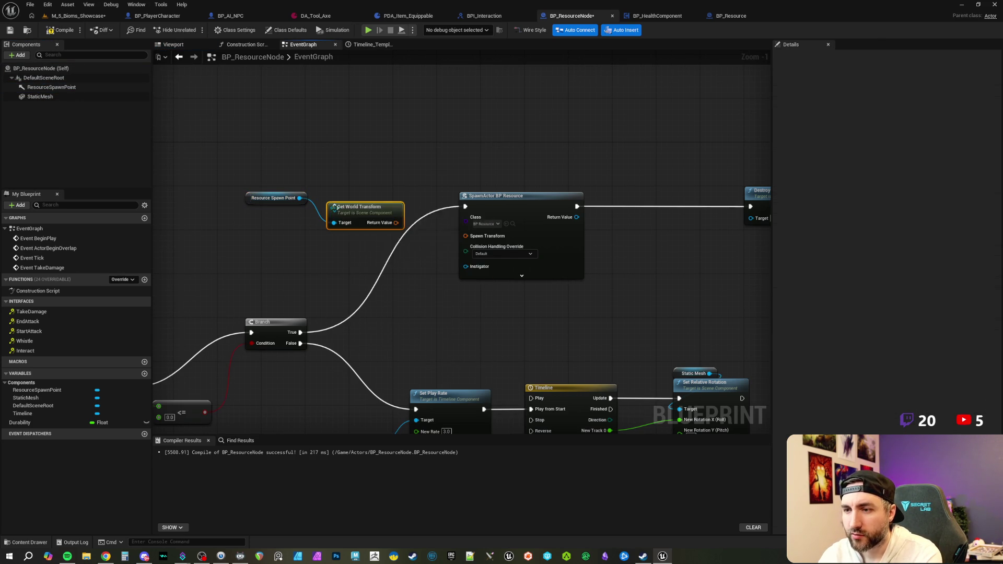
pyautogui.moveTo(396, 223); pyautogui.dragTo(464, 236)
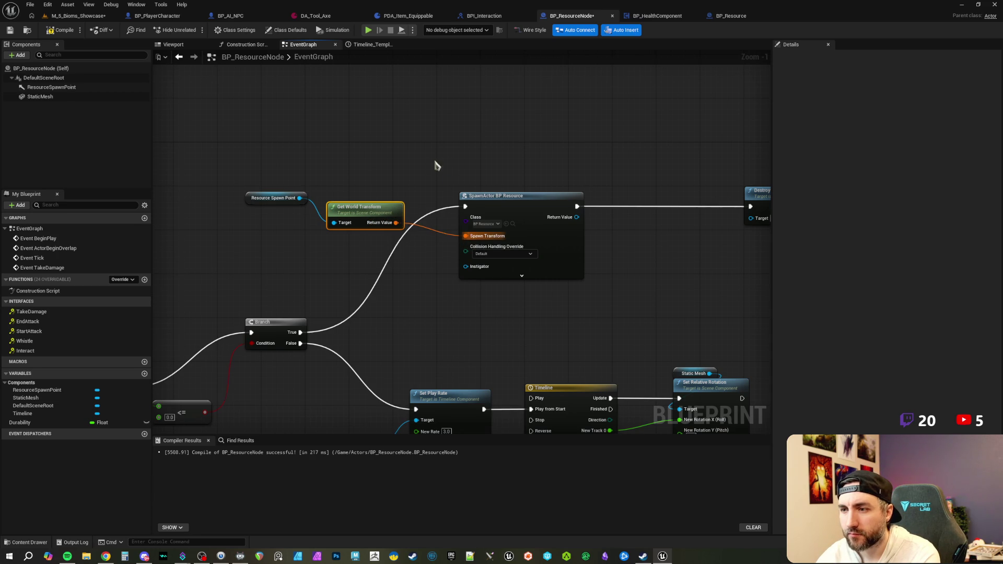
pyautogui.moveTo(366, 207); pyautogui.dragTo(366, 219)
pyautogui.moveTo(293, 198); pyautogui.dragTo(276, 233)
pyautogui.moveTo(264, 195); pyautogui.dragTo(345, 236)
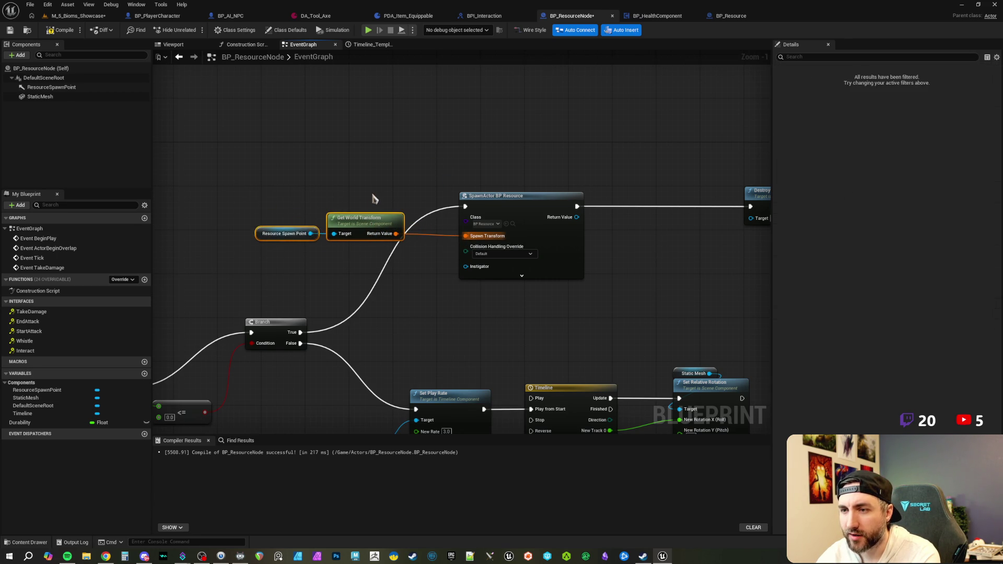
# - Set collision handling to Try To Adjust Location, But Always Spawn and compile
pyautogui.click(473, 250)
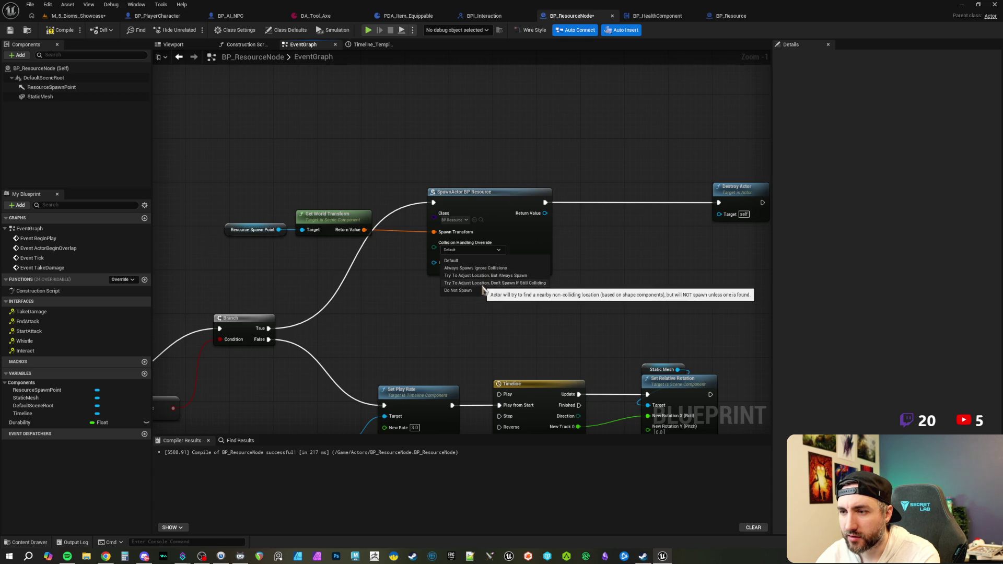
pyautogui.click(482, 278)
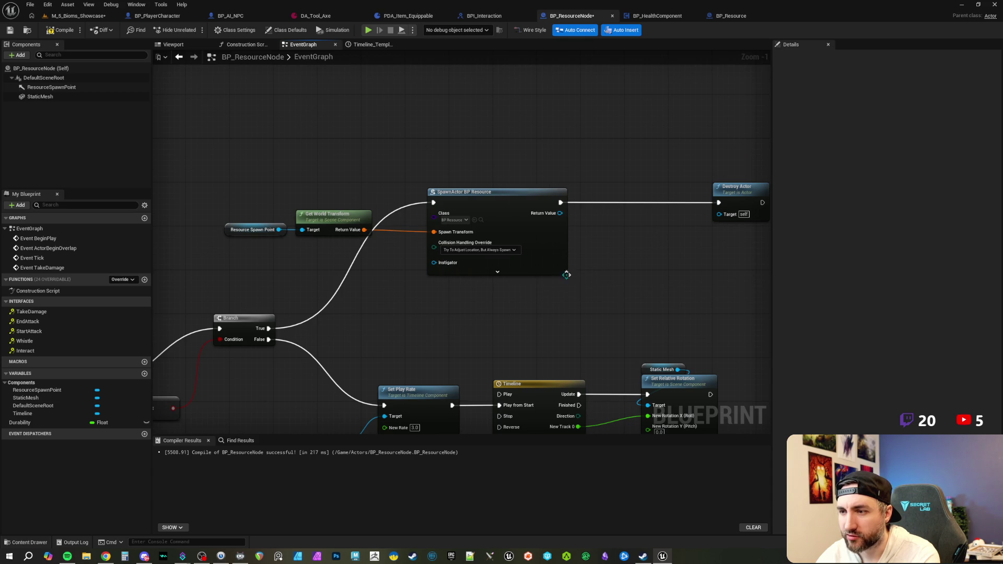
pyautogui.click(62, 30)
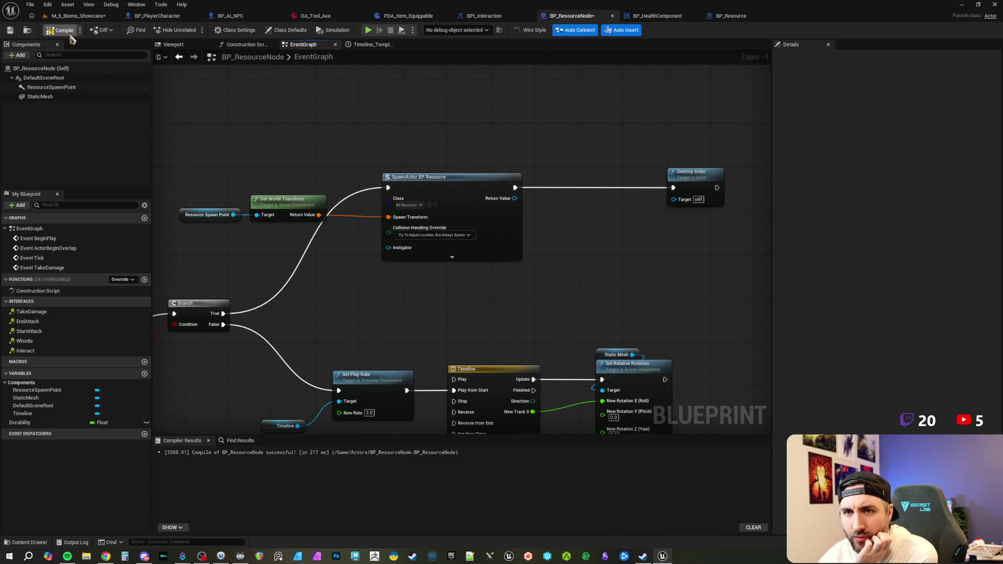
# - Expand SpawnActor's advanced pins (Transform Scale Method, Owner), tidy the nodes, and save
pyautogui.moveTo(350, 148)
pyautogui.mouseDown()
pyautogui.moveTo(390, 160)
pyautogui.moveTo(463, 150)
pyautogui.mouseUp()
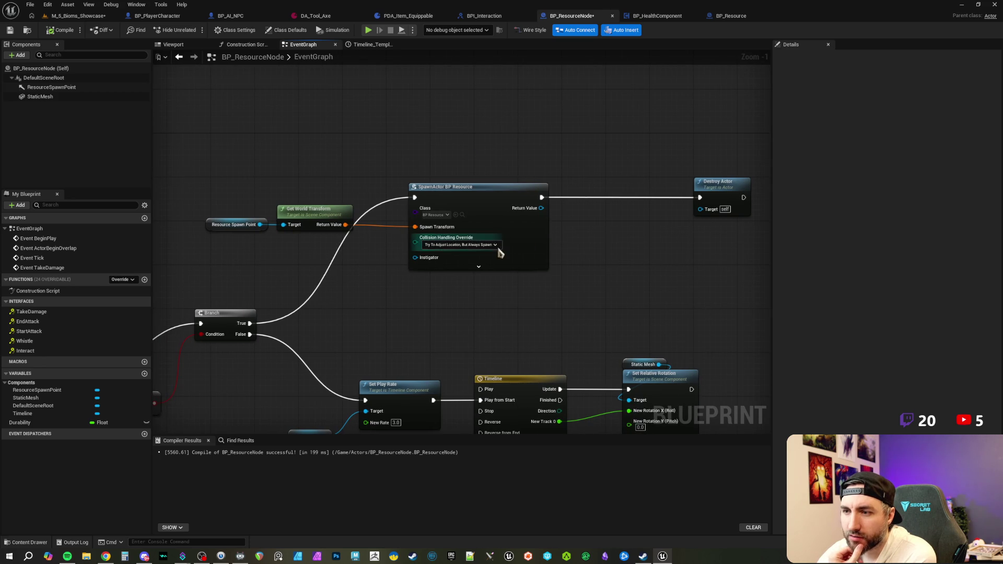
pyautogui.click(481, 268)
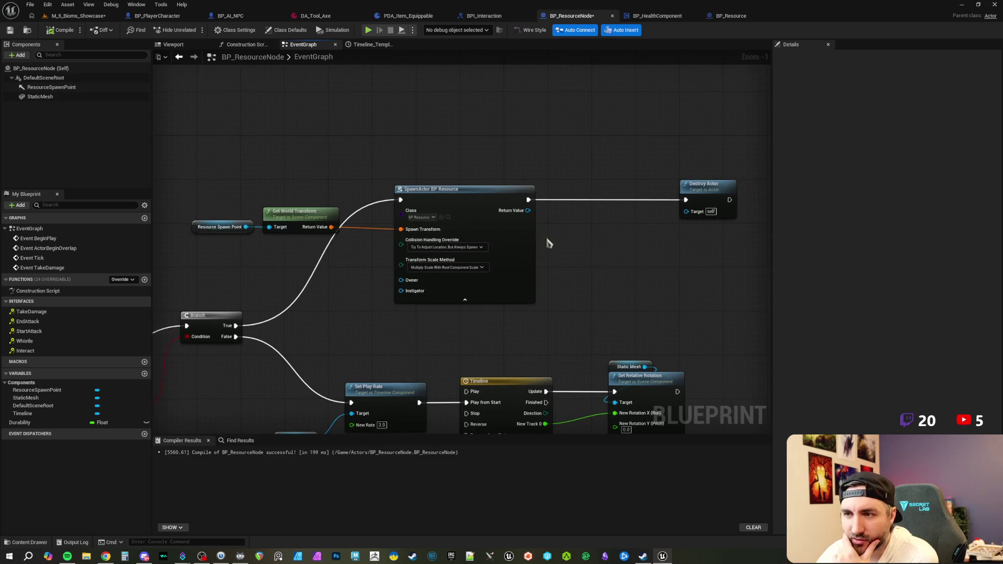
pyautogui.moveTo(224, 209); pyautogui.dragTo(315, 239)
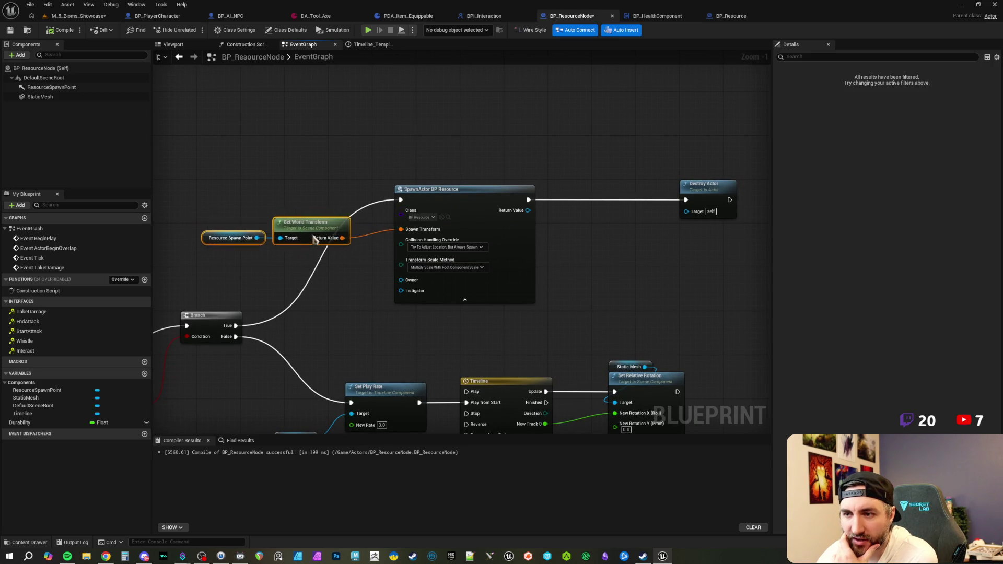
pyautogui.click(314, 198)
pyautogui.moveTo(314, 192); pyautogui.dragTo(340, 198)
pyautogui.click(9, 30)
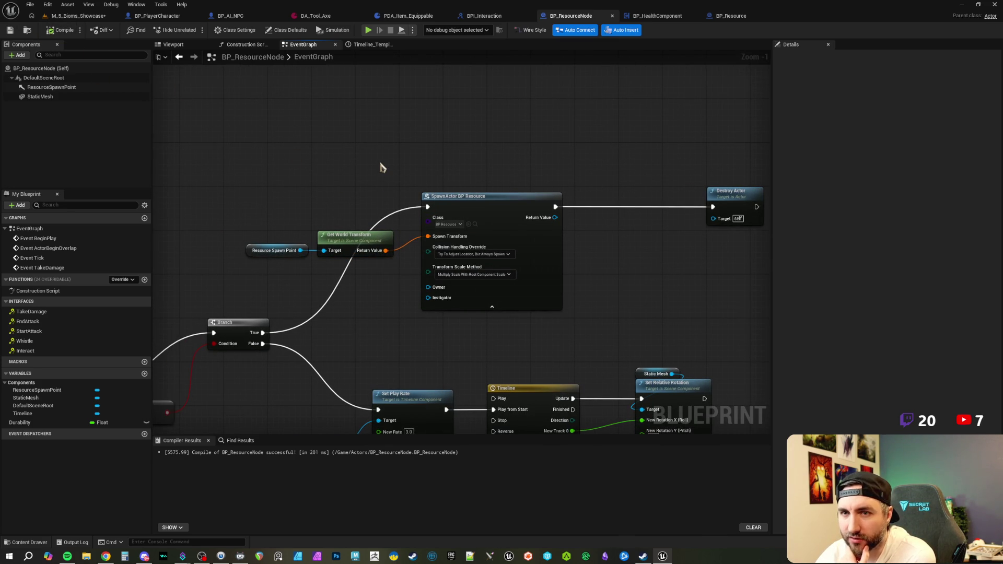
# - Tidy the graph around the Destroy Actor node and save BP_ResourceNode again
pyautogui.moveTo(455, 148)
pyautogui.mouseDown()
pyautogui.moveTo(428, 163)
pyautogui.moveTo(456, 167)
pyautogui.mouseUp()
pyautogui.moveTo(586, 171)
pyautogui.mouseDown()
pyautogui.moveTo(515, 171)
pyautogui.moveTo(663, 248)
pyautogui.mouseUp()
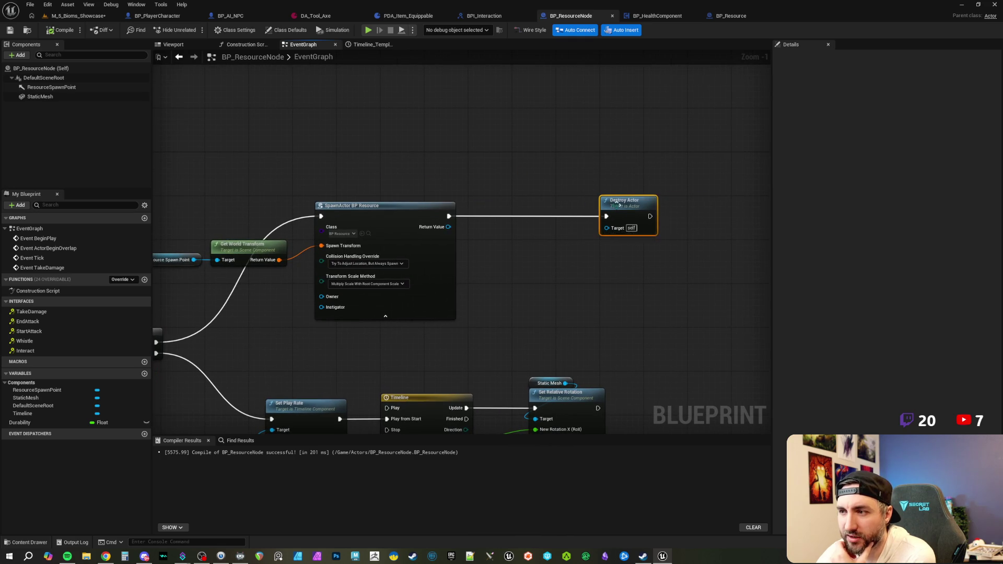
pyautogui.click(589, 200)
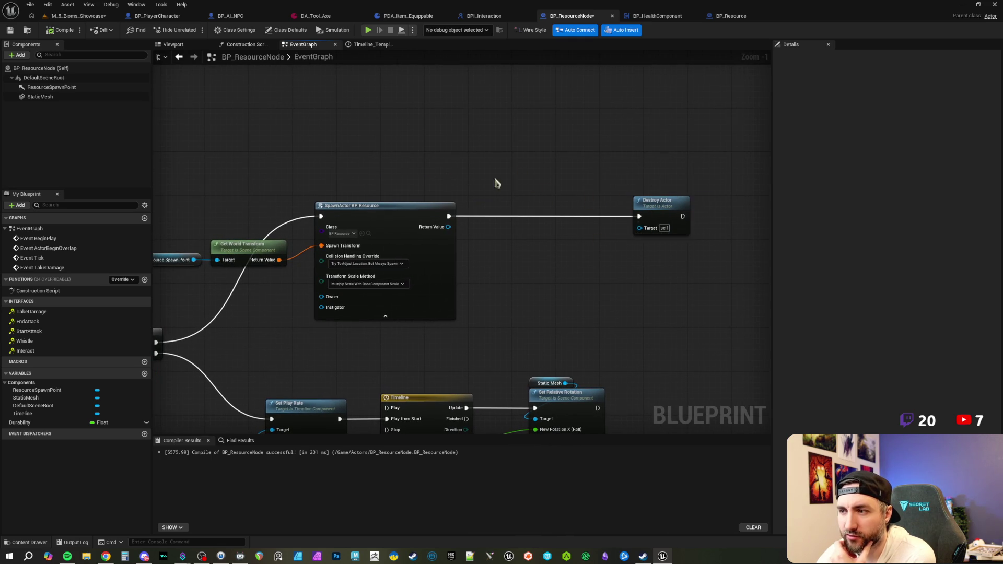
pyautogui.moveTo(501, 184); pyautogui.dragTo(568, 186)
pyautogui.click(10, 30)
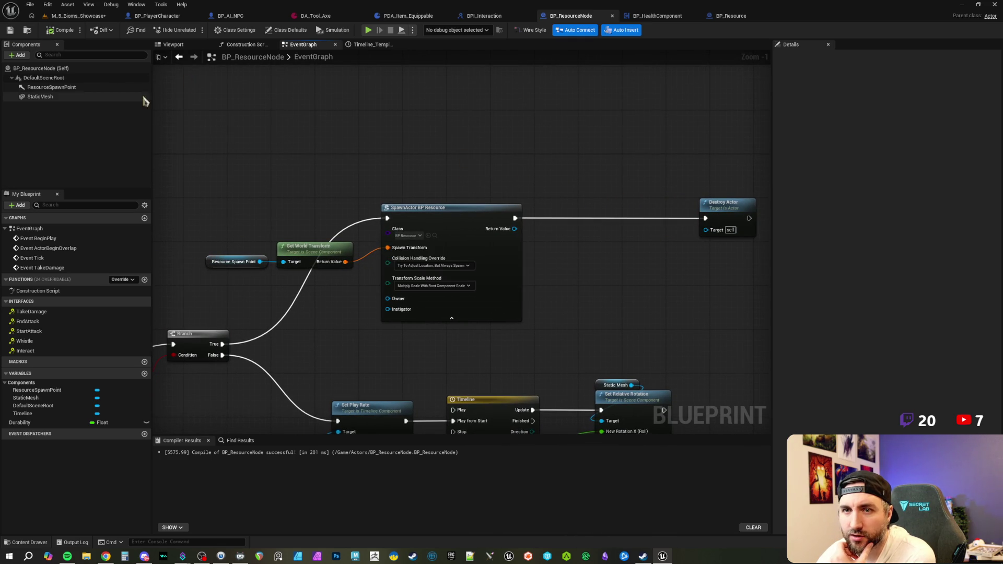
# - Switch to BP_Resource and select its StaticMesh component, which has no mesh yet
pyautogui.click(79, 98)
pyautogui.scroll(-1, 415, 168)
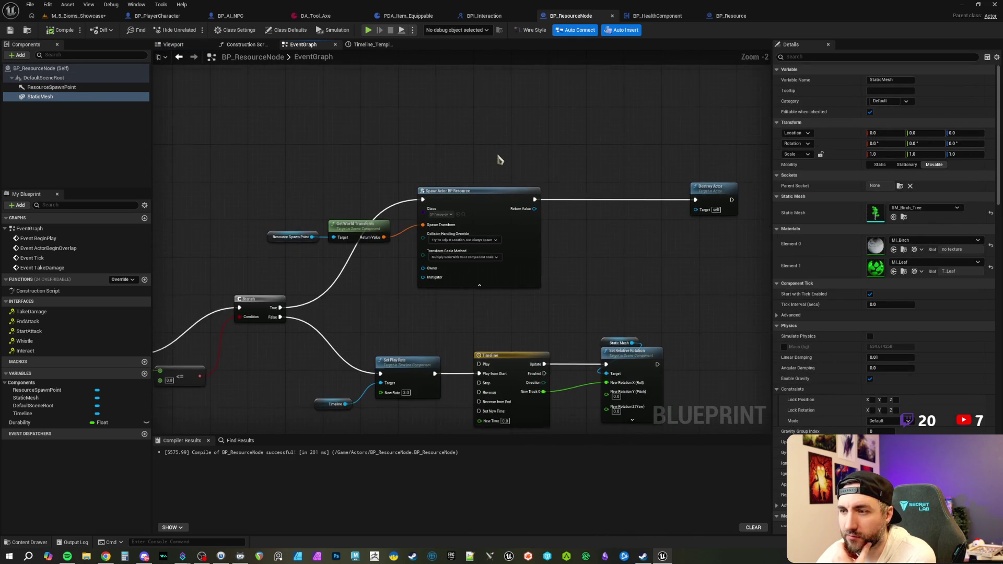
pyautogui.scroll(1, 497, 157)
pyautogui.moveTo(546, 156); pyautogui.dragTo(520, 162)
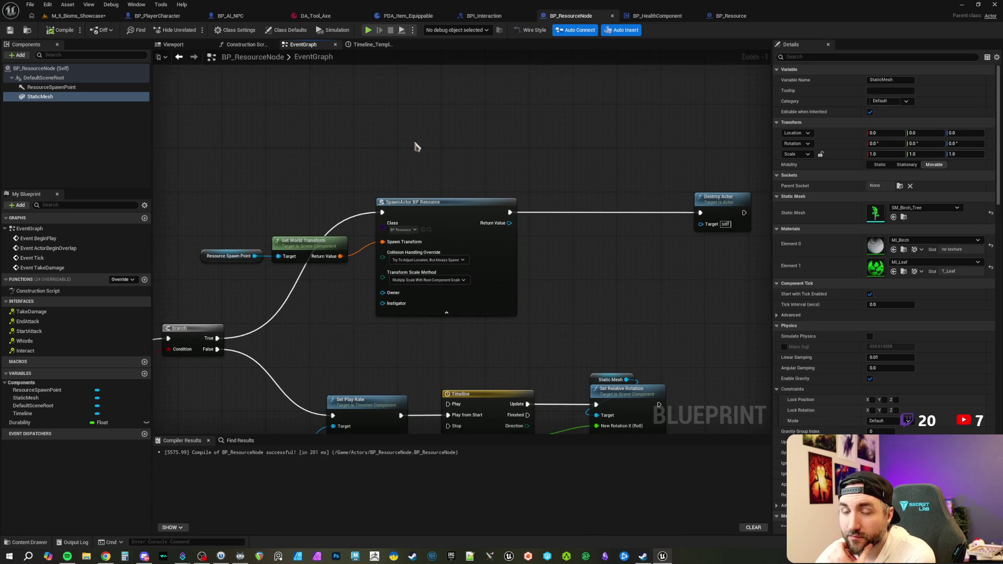
pyautogui.moveTo(417, 146); pyautogui.dragTo(380, 136)
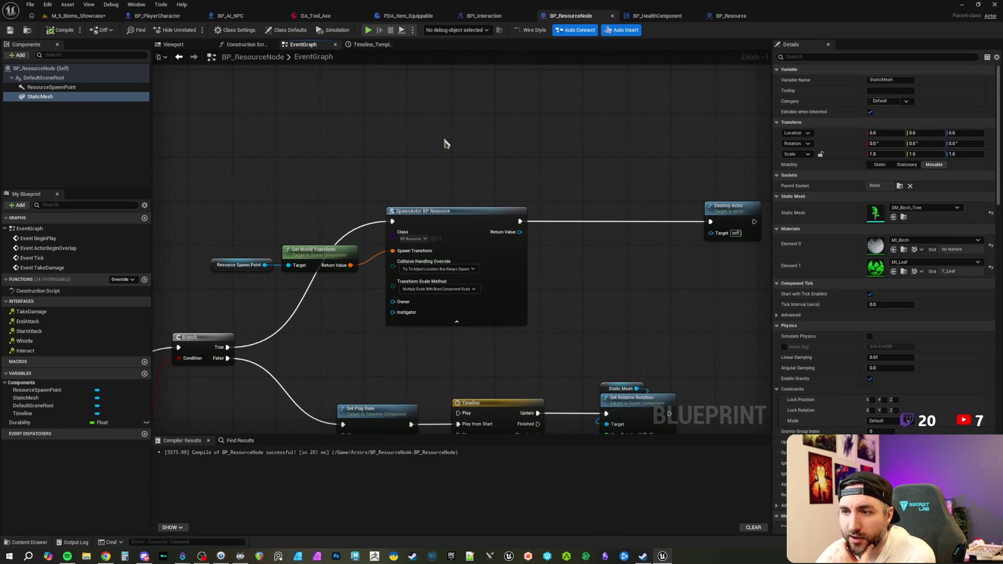
pyautogui.moveTo(474, 150); pyautogui.dragTo(458, 158)
pyautogui.click(727, 20)
pyautogui.click(46, 88)
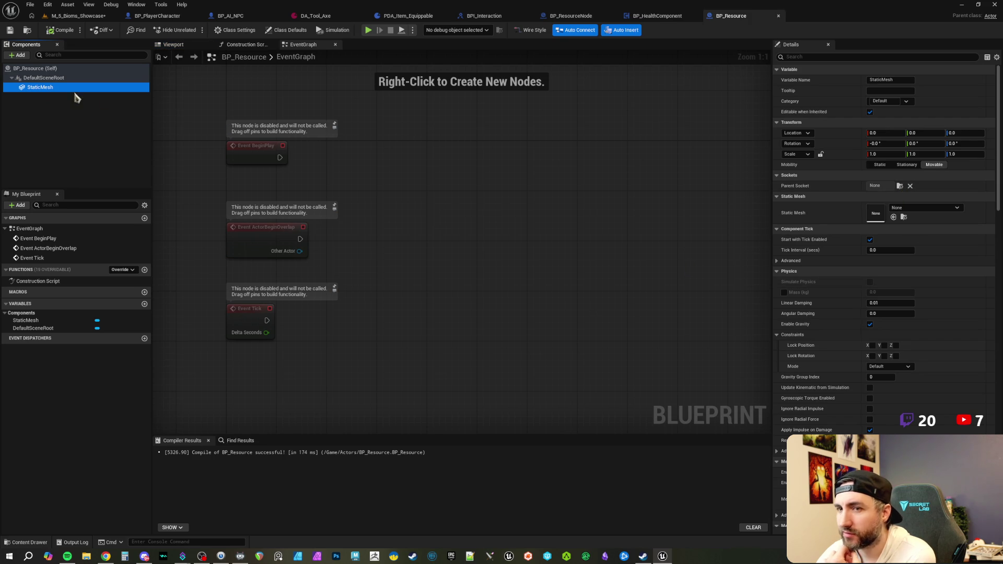
# - Reselect BP_Resource's StaticMesh component and browse through its Details properties
pyautogui.click(17, 55)
pyautogui.click(261, 90)
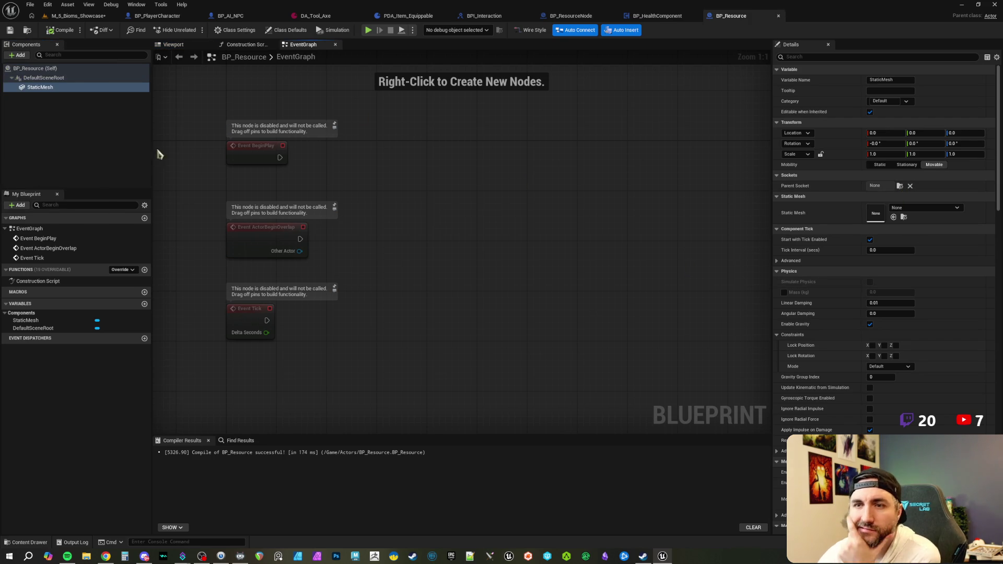
pyautogui.click(45, 87)
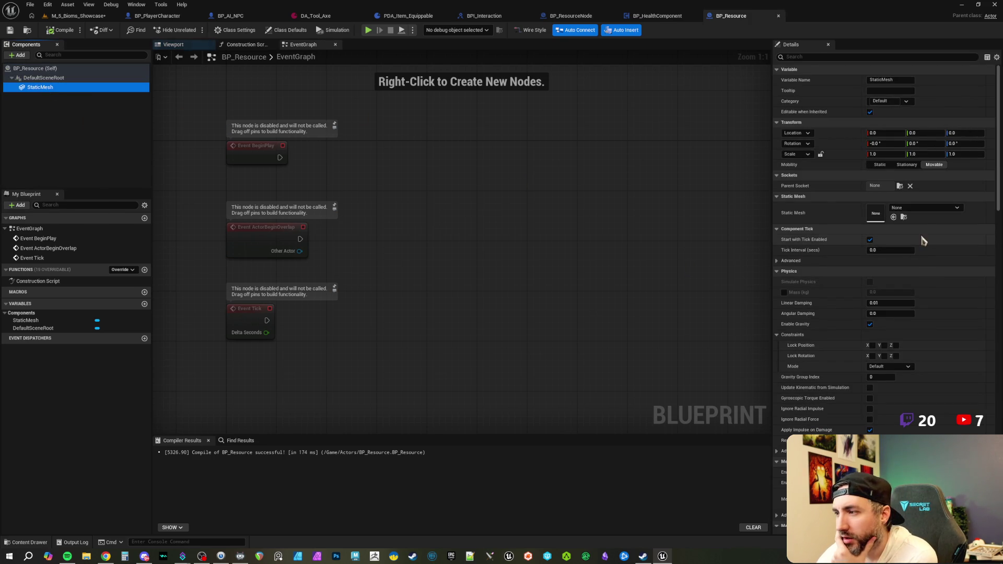
pyautogui.scroll(-3, 927, 287)
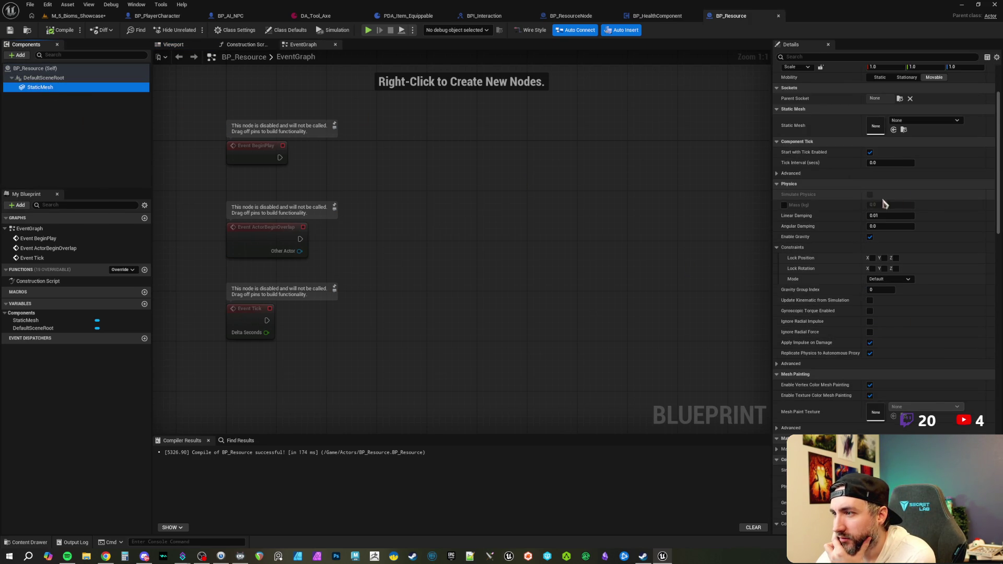
pyautogui.scroll(3, 878, 201)
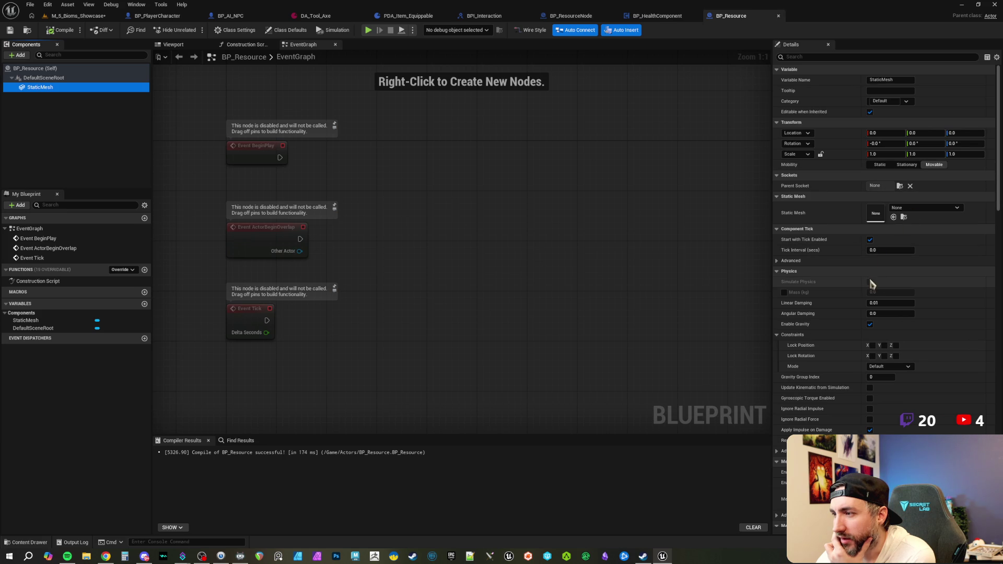
pyautogui.scroll(-5, 938, 342)
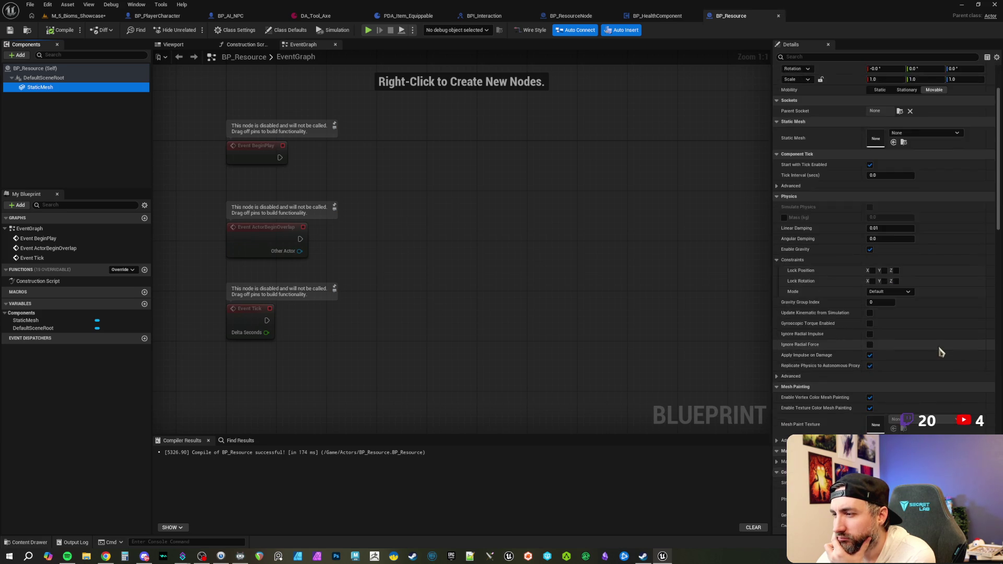
pyautogui.scroll(-3, 939, 349)
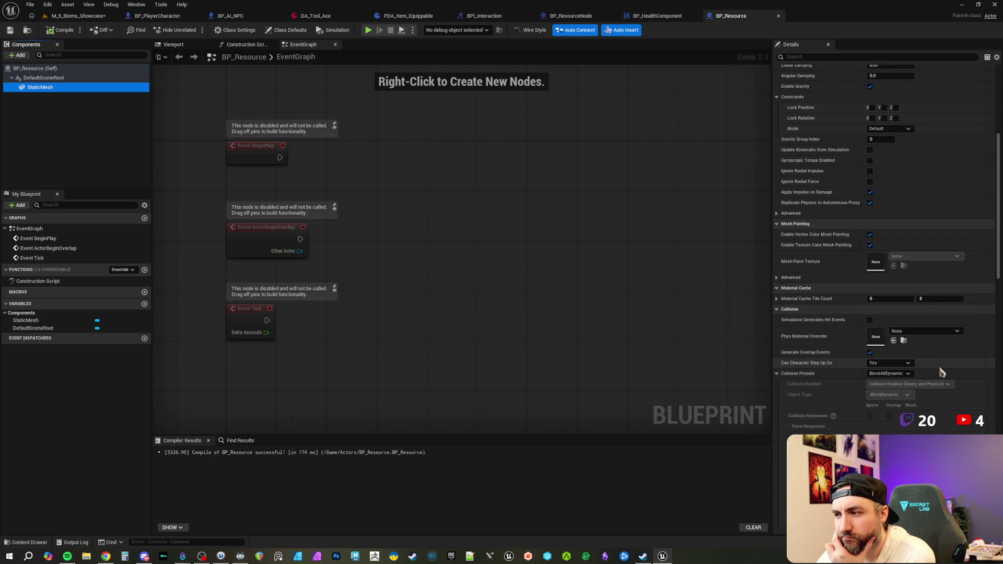
pyautogui.scroll(-3, 939, 374)
pyautogui.scroll(10, 939, 373)
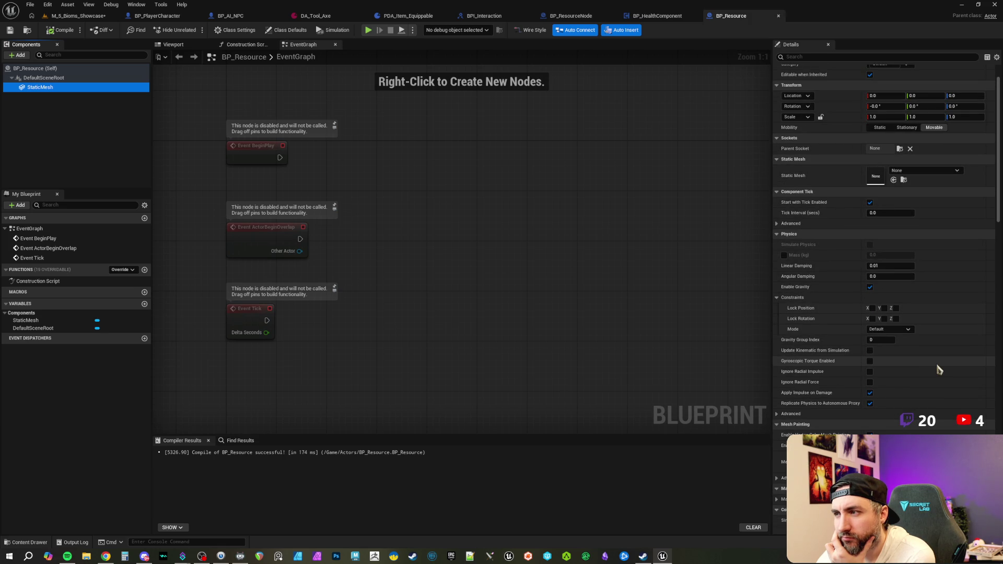
pyautogui.scroll(2, 939, 369)
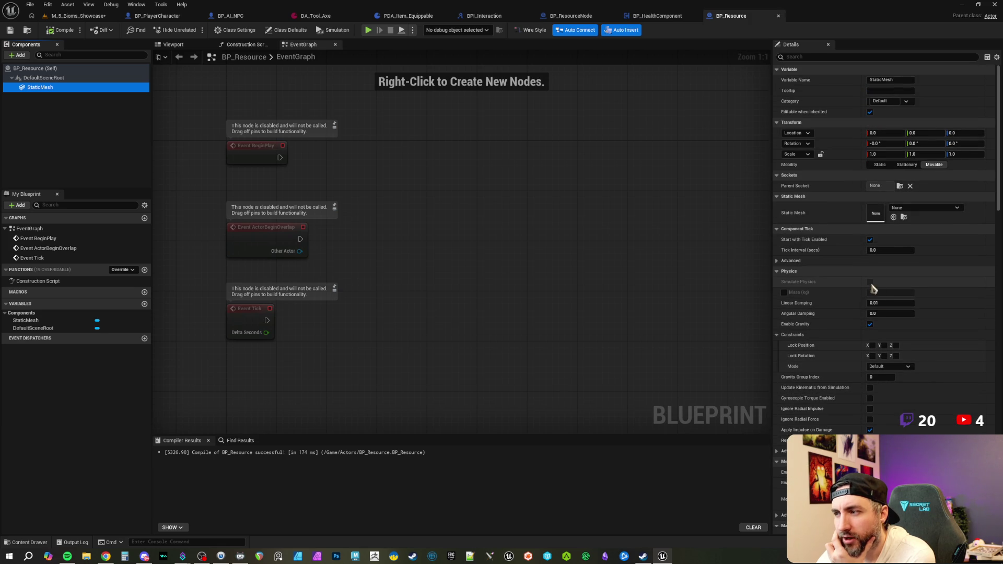
# - Keep the mesh's mobility Movable and its collision preset BlockAllDynamic
pyautogui.moveTo(807, 285)
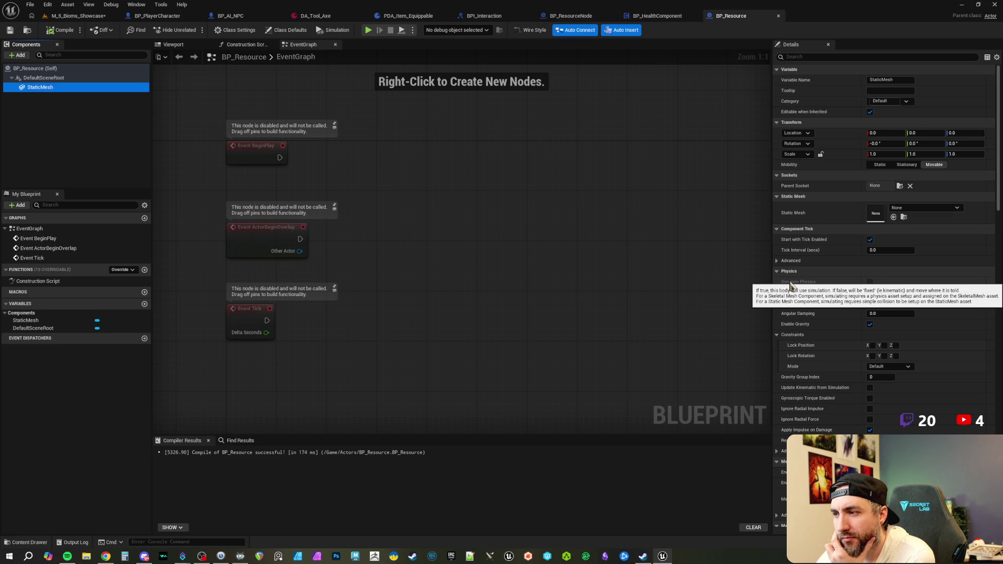
pyautogui.click(915, 166)
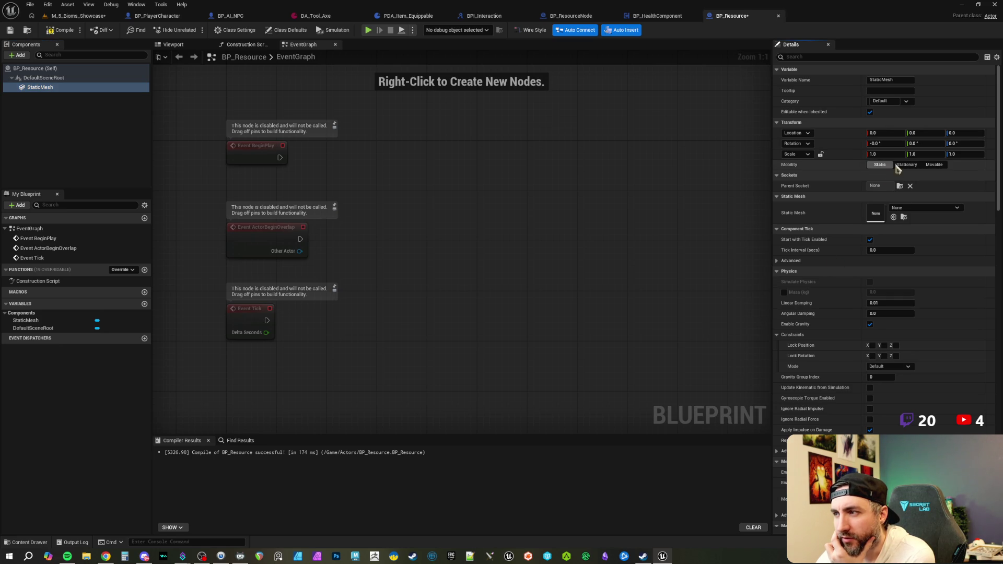
pyautogui.click(933, 165)
pyautogui.scroll(-3, 945, 404)
pyautogui.scroll(-3, 944, 402)
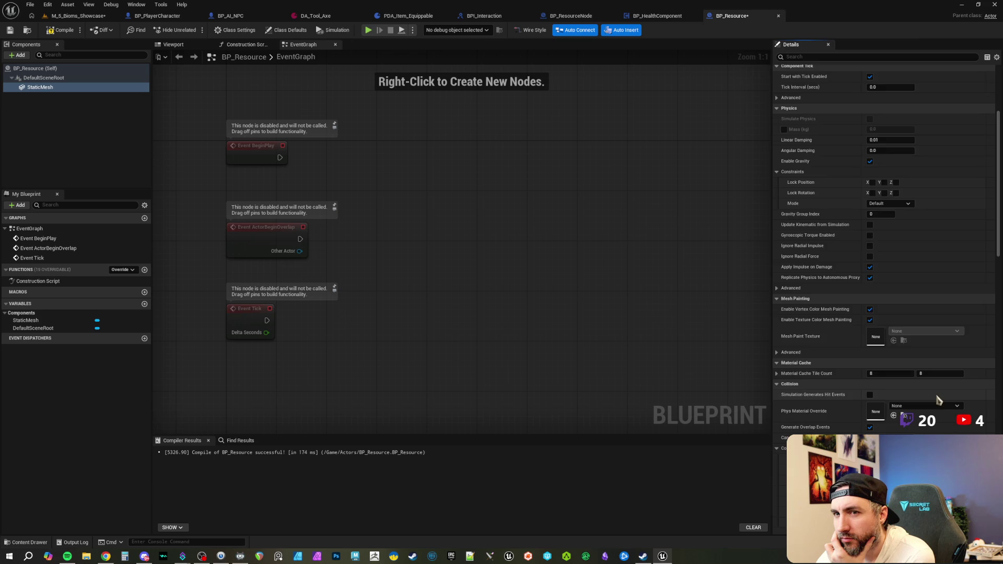
pyautogui.scroll(-3, 939, 400)
pyautogui.click(895, 361)
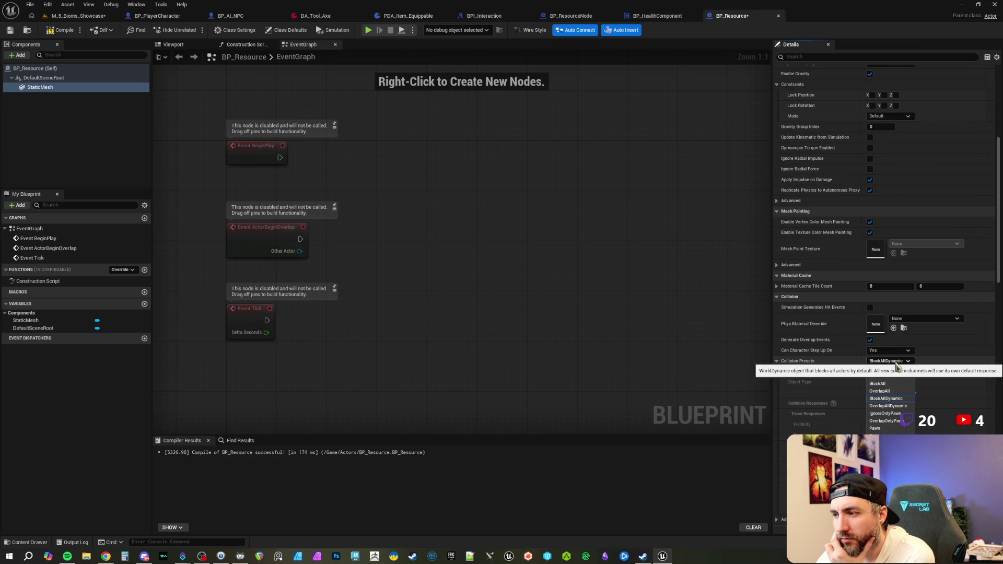
pyautogui.click(933, 363)
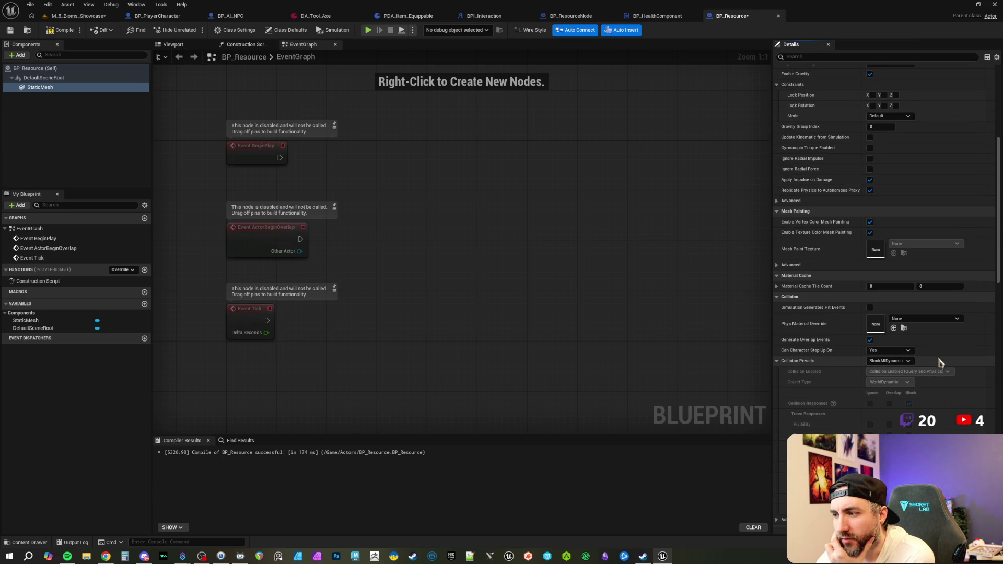
pyautogui.scroll(-15, 938, 365)
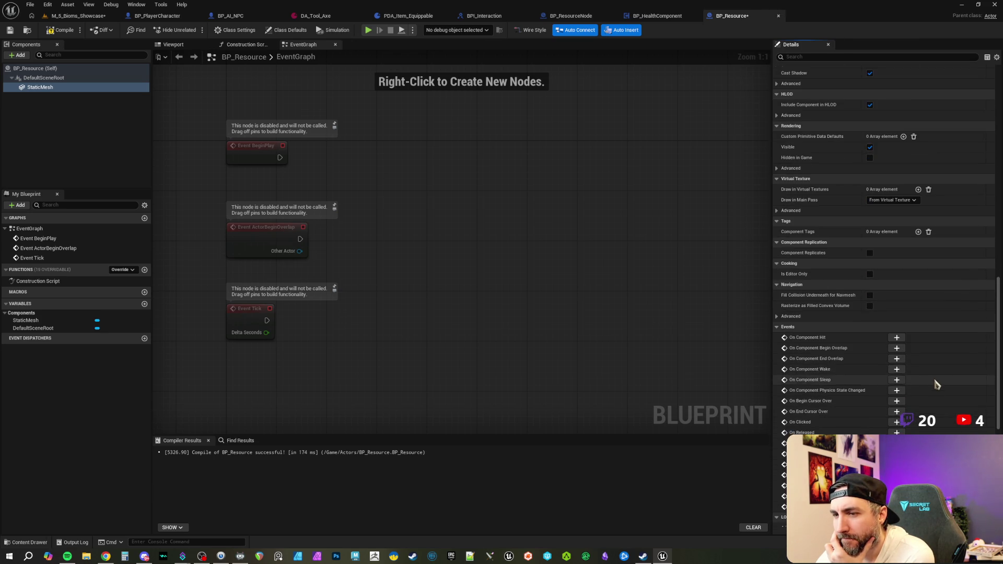
pyautogui.scroll(20, 936, 378)
pyautogui.scroll(2, 936, 378)
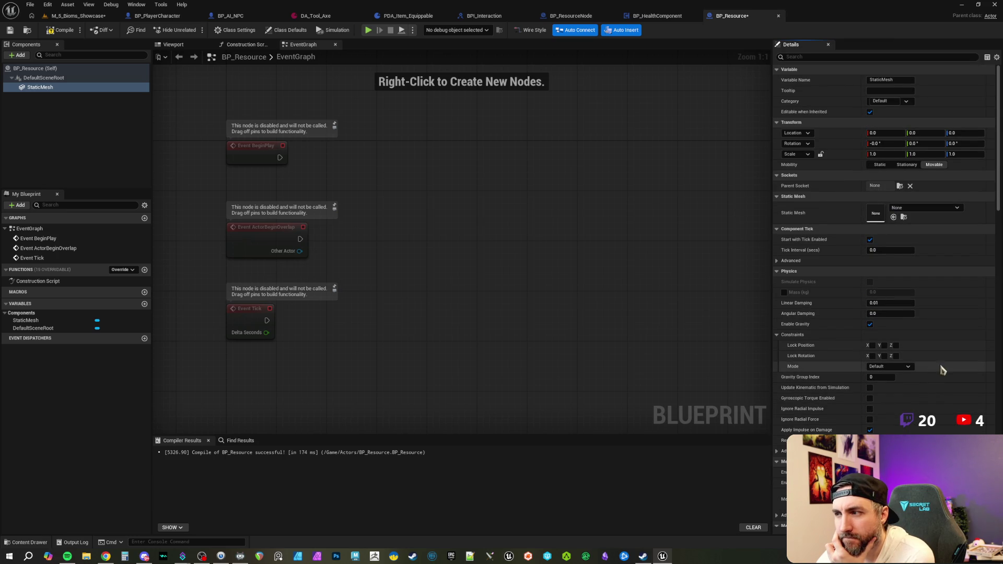
# - Assign the SM_Xtra_wood mesh, enable Simulate Physics, and compile BP_Resource
pyautogui.click(912, 208)
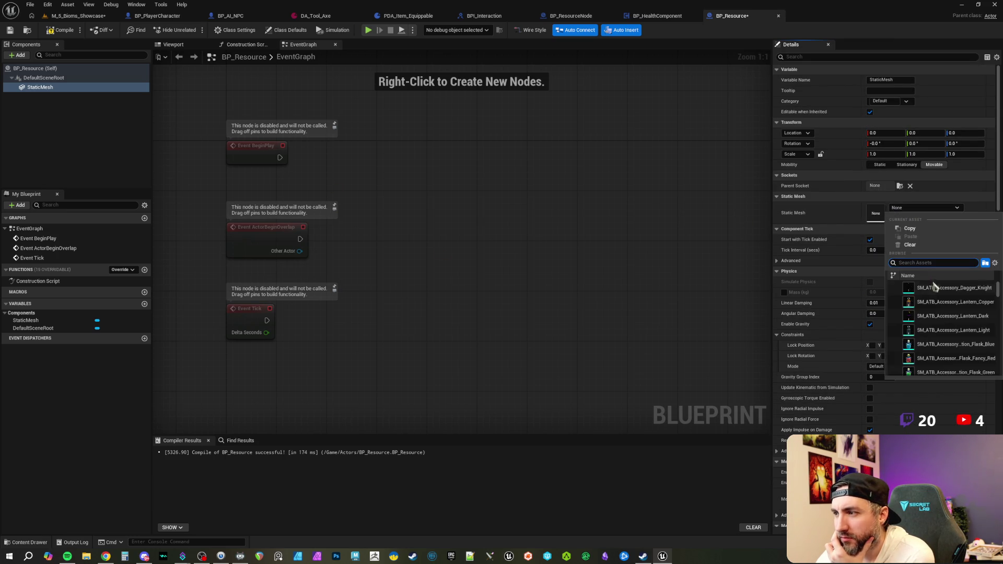
pyautogui.scroll(-2, 959, 321)
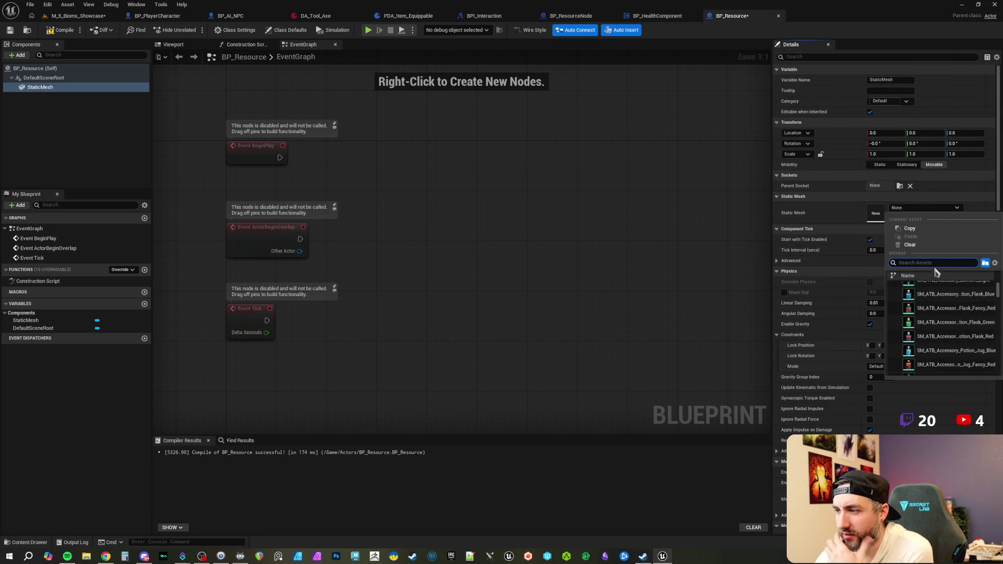
pyautogui.write('wood')
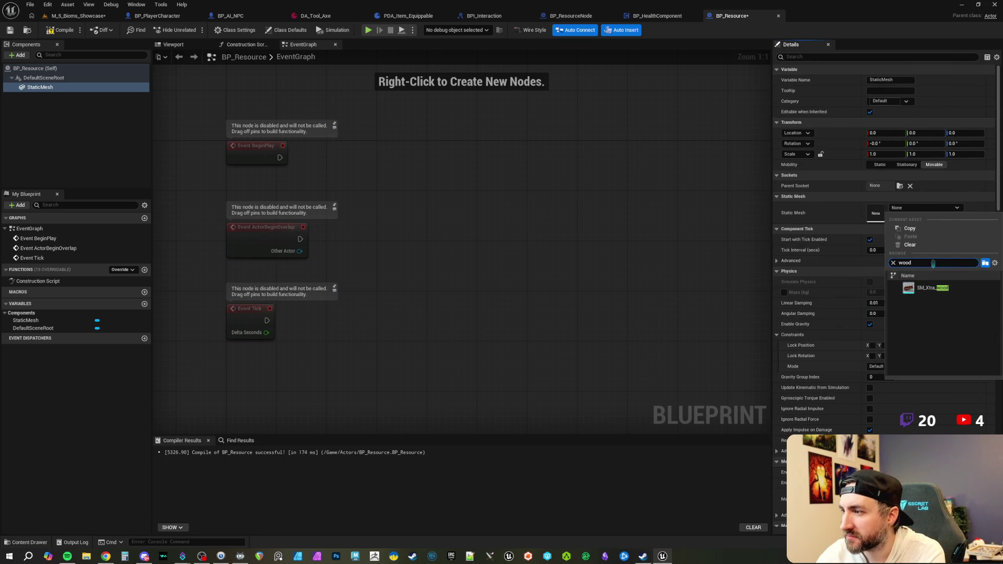
pyautogui.click(938, 289)
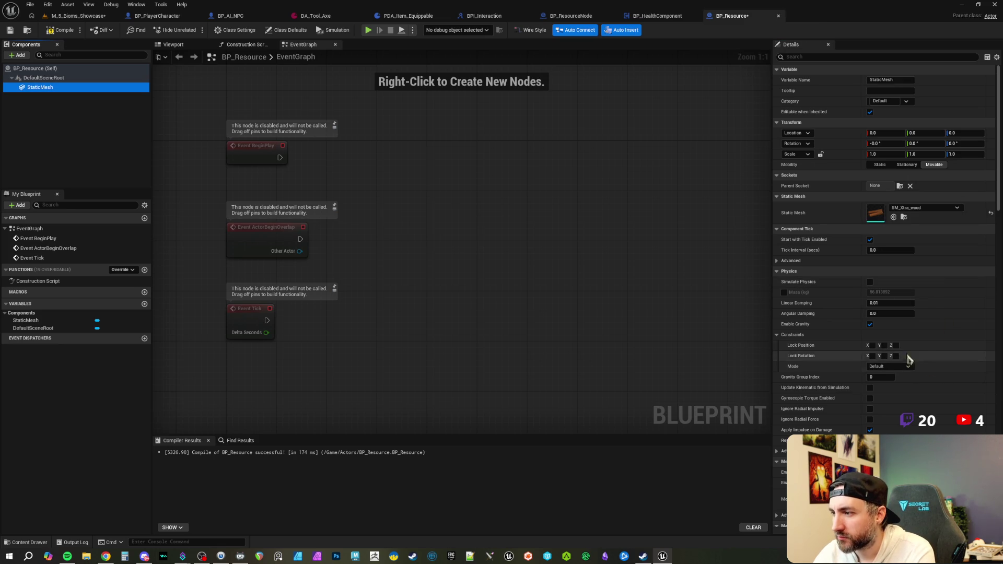
pyautogui.click(870, 282)
pyautogui.click(58, 30)
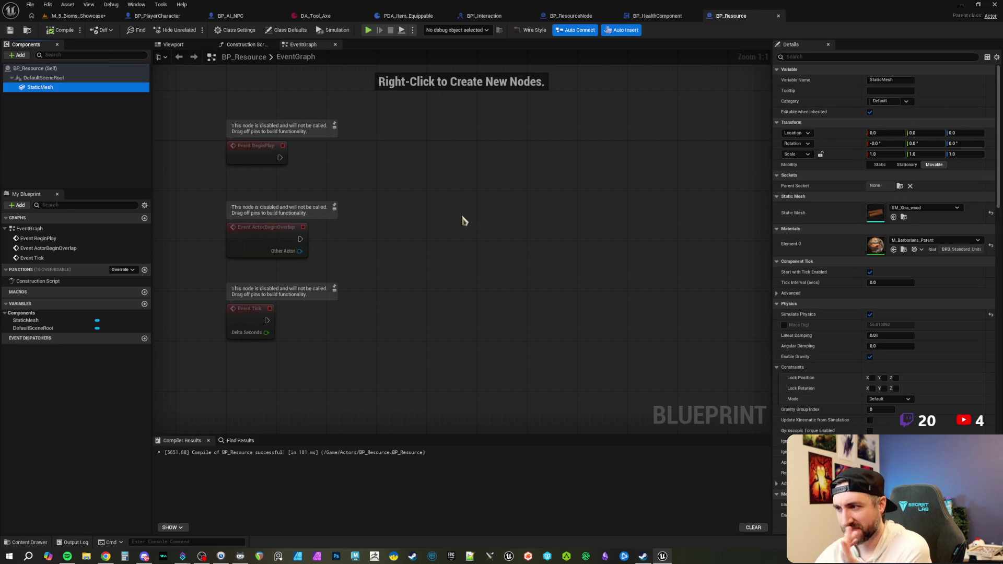
pyautogui.click(175, 45)
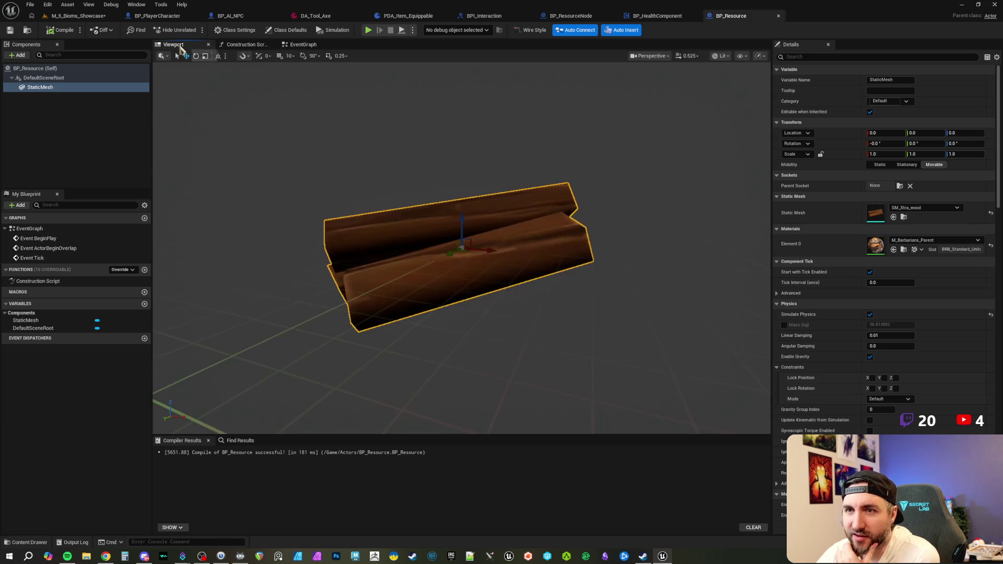
# - Show SM_Xtra_wood's simple collision, delete the old shape, and add convex hull collision
pyautogui.moveTo(369, 150)
pyautogui.mouseDown()
pyautogui.moveTo(387, 180)
pyautogui.moveTo(397, 157)
pyautogui.mouseUp()
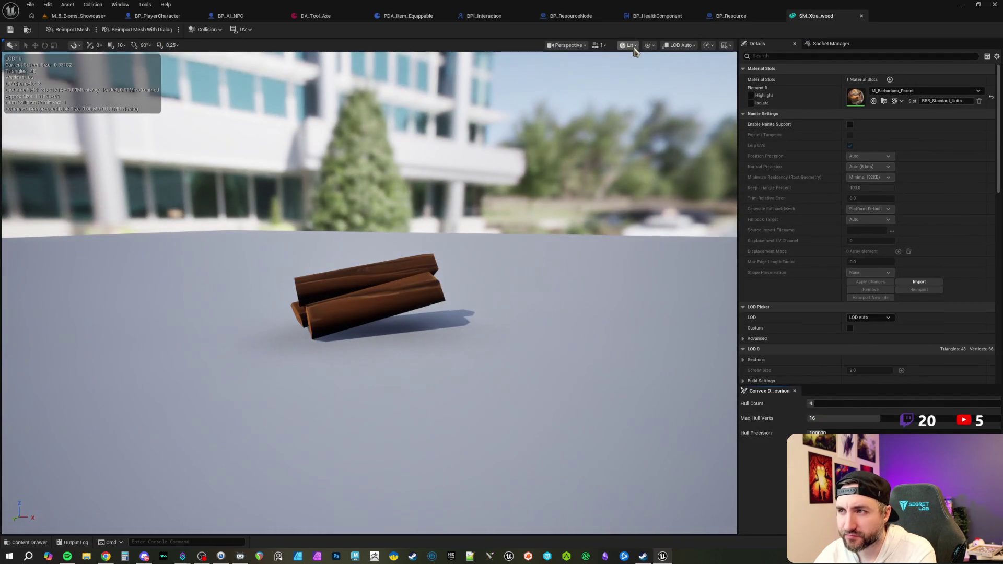
pyautogui.click(648, 45)
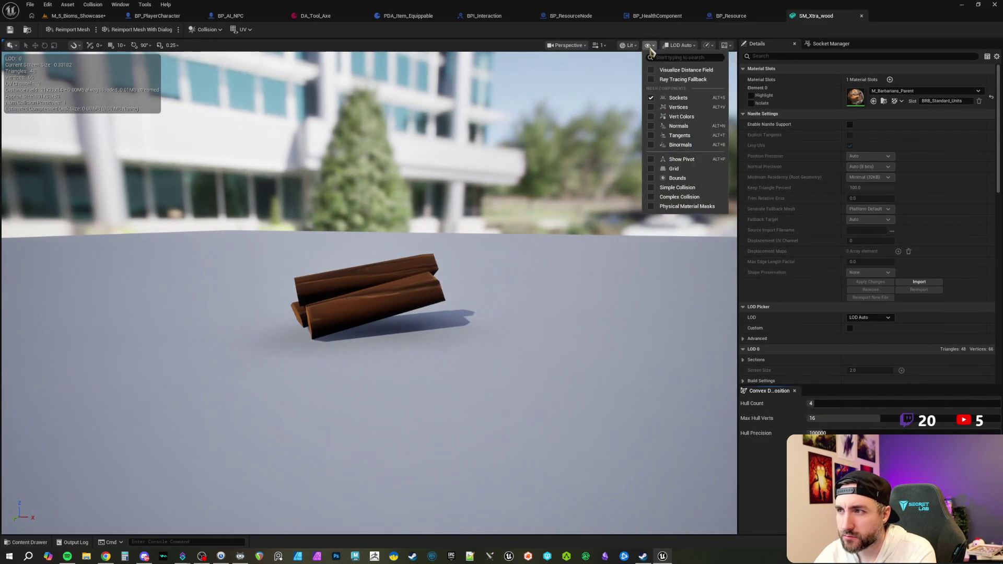
pyautogui.click(679, 188)
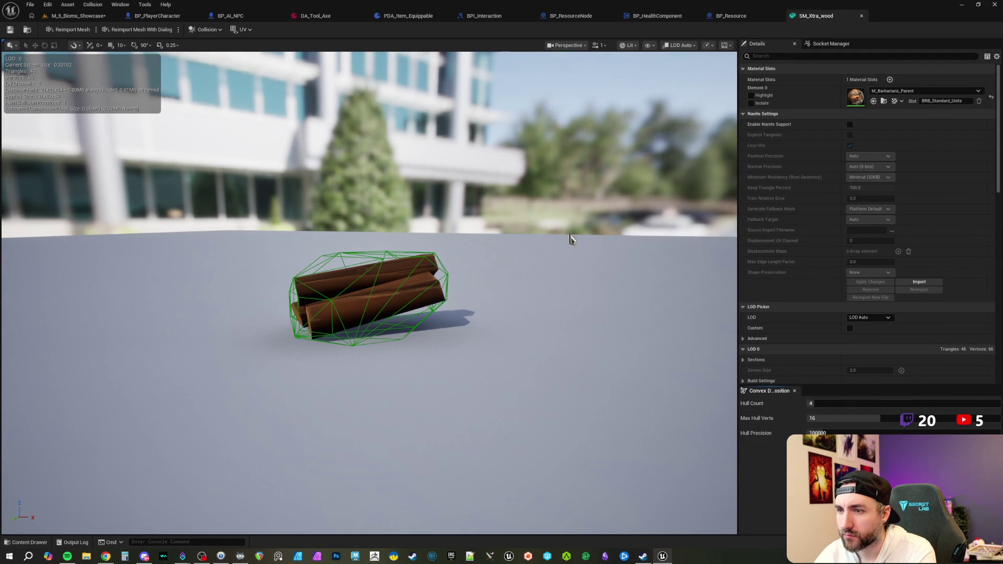
pyautogui.moveTo(462, 230); pyautogui.dragTo(417, 294)
pyautogui.click(417, 293)
pyautogui.press('Delete')
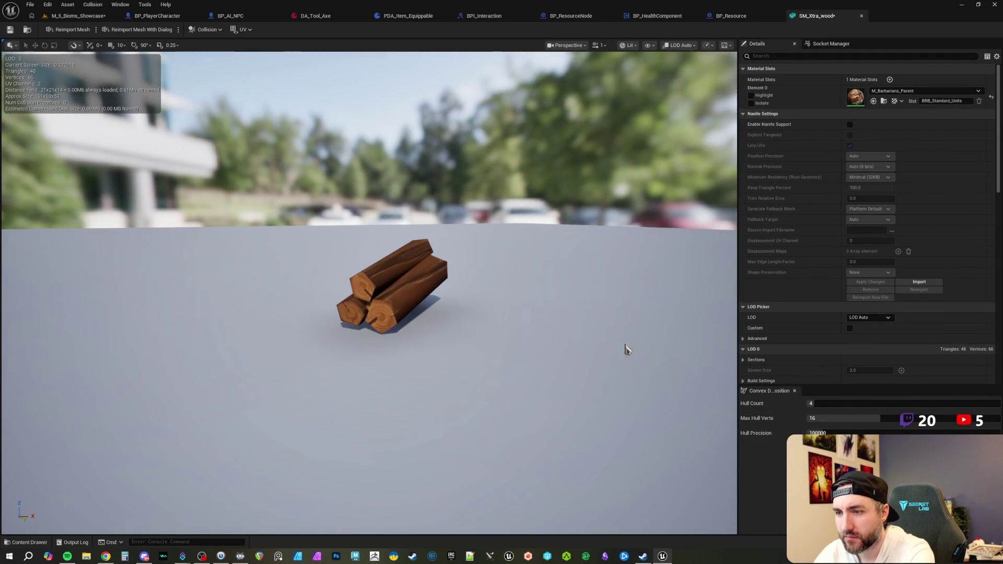
pyautogui.click(837, 449)
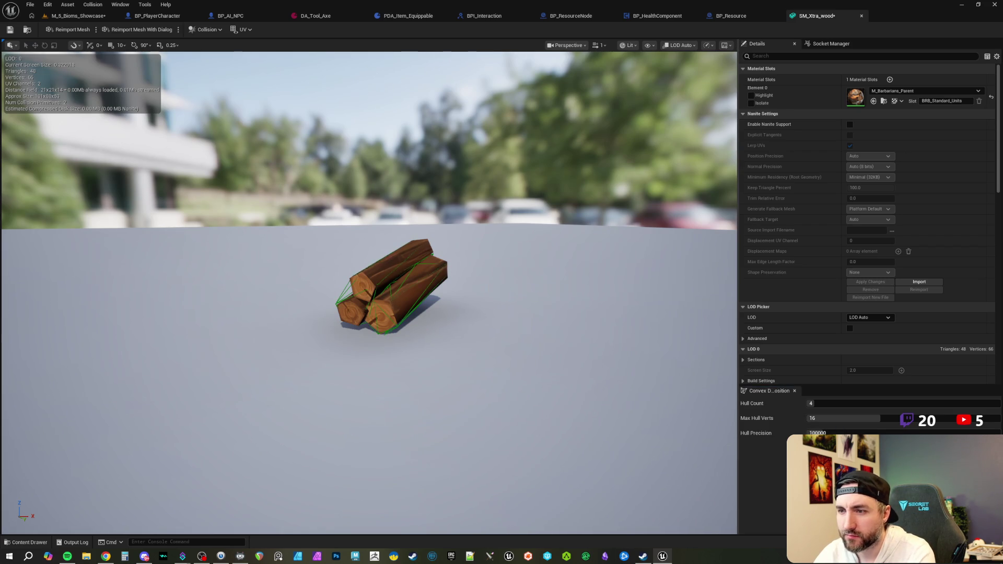
# - Save the SM_Xtra_wood mesh and close its editor to return to BP_Resource
pyautogui.moveTo(511, 314); pyautogui.dragTo(470, 304)
pyautogui.click(10, 29)
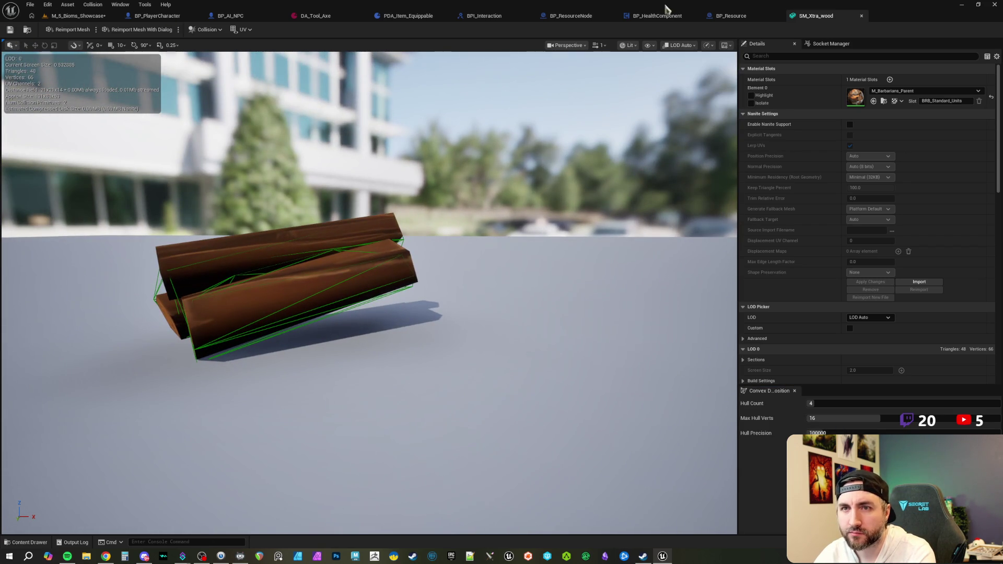
pyautogui.click(862, 17)
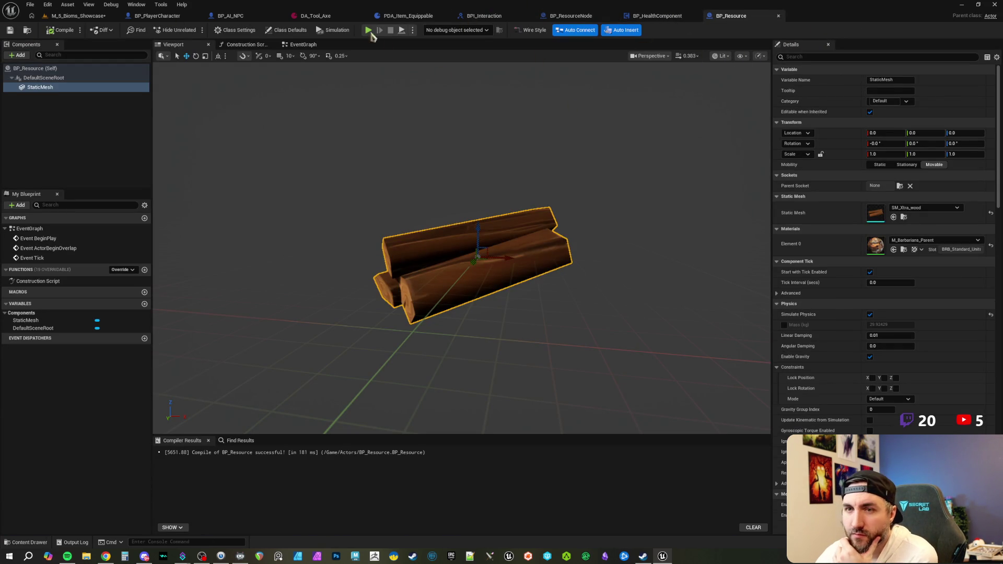
pyautogui.click(308, 46)
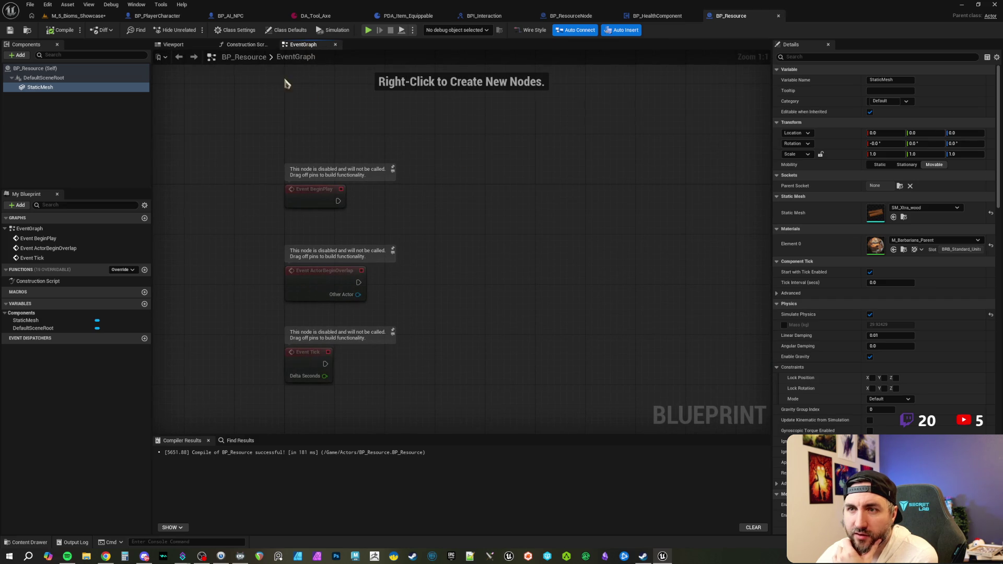
# - Add BPI_Interaction to BP_Resource's implemented interfaces, then compile and save
pyautogui.click(235, 29)
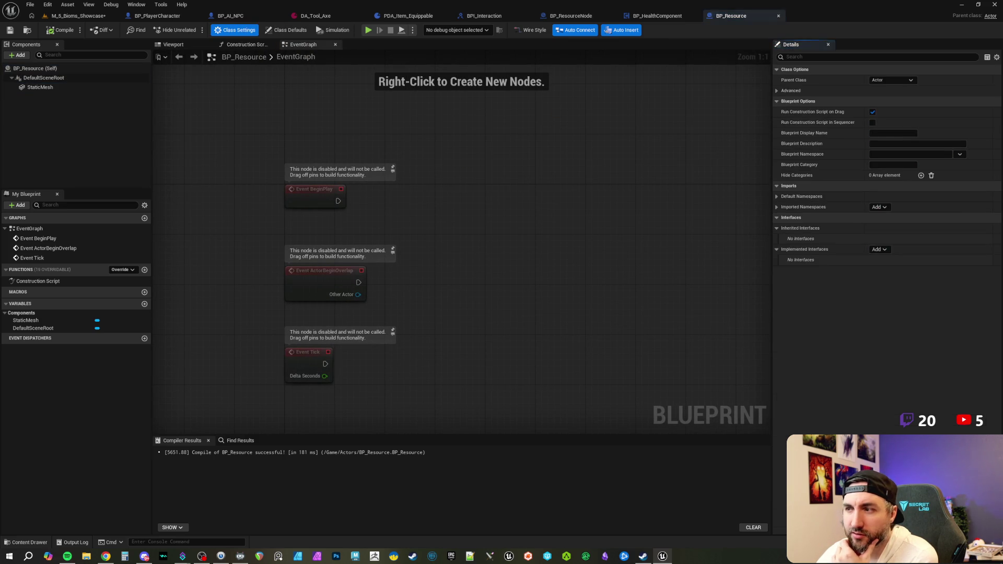
pyautogui.click(878, 249)
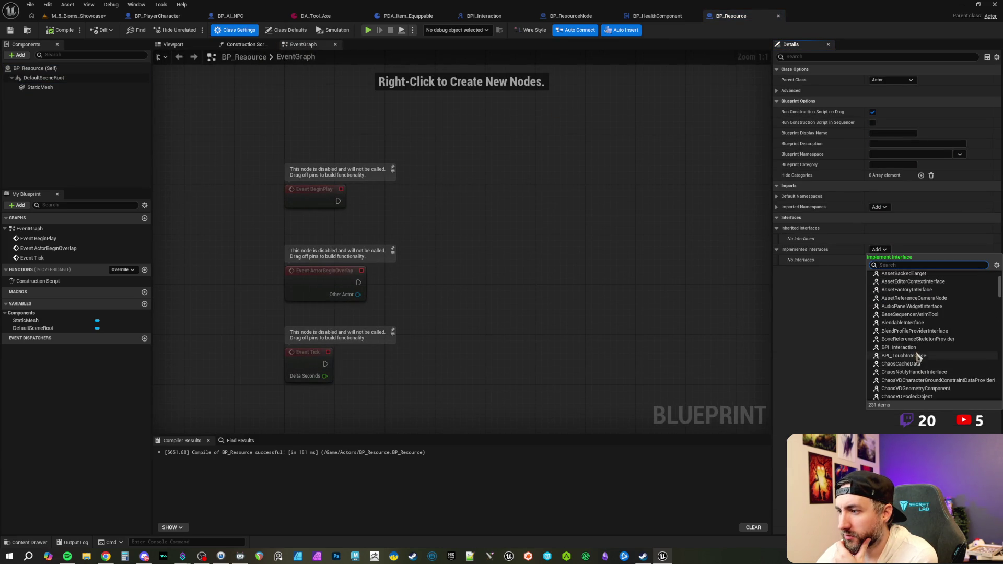
pyautogui.click(901, 345)
pyautogui.click(63, 31)
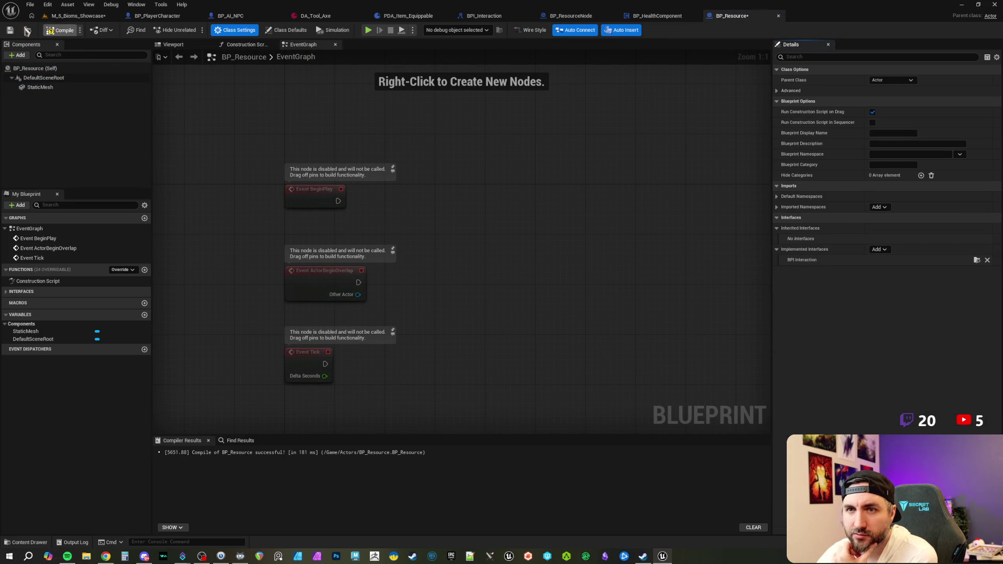
pyautogui.click(10, 31)
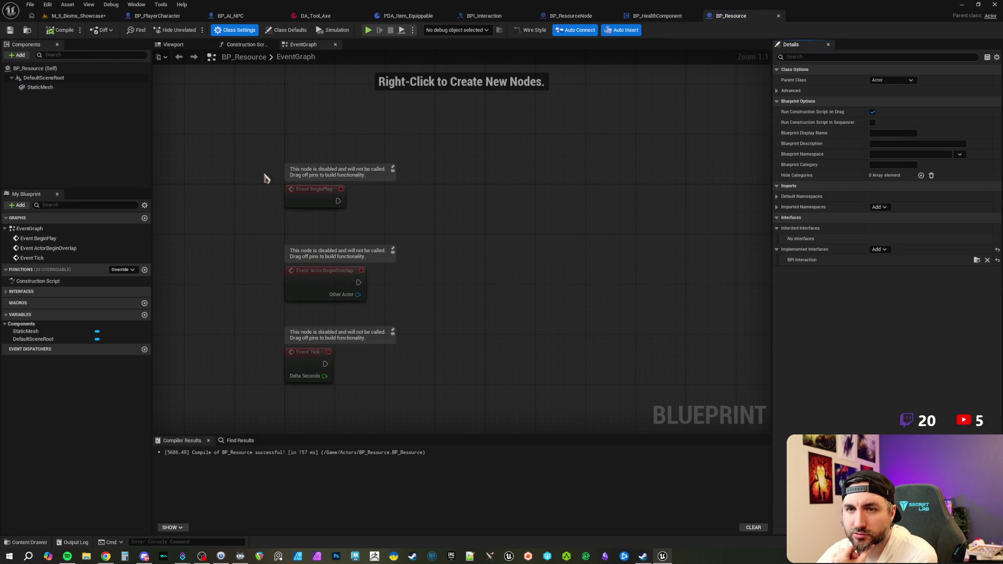
# - Review the StaticMesh's PhysicsActor collision preset and overlap event settings
pyautogui.click(50, 88)
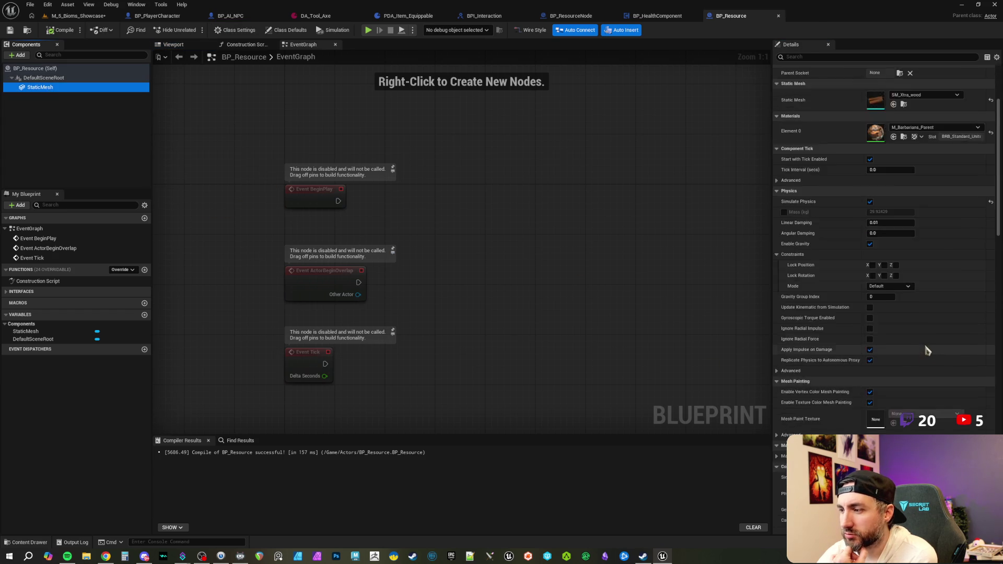
pyautogui.scroll(-10, 914, 350)
pyautogui.scroll(-3, 905, 361)
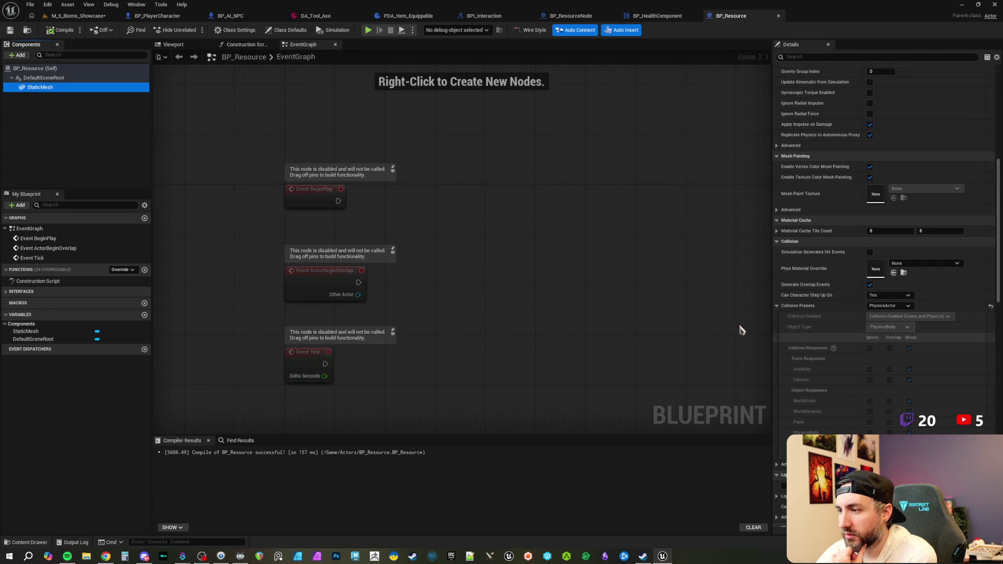
pyautogui.moveTo(284, 289); pyautogui.dragTo(319, 285)
pyautogui.moveTo(274, 308)
pyautogui.mouseDown()
pyautogui.moveTo(256, 294)
pyautogui.moveTo(233, 298)
pyautogui.moveTo(245, 300)
pyautogui.mouseUp()
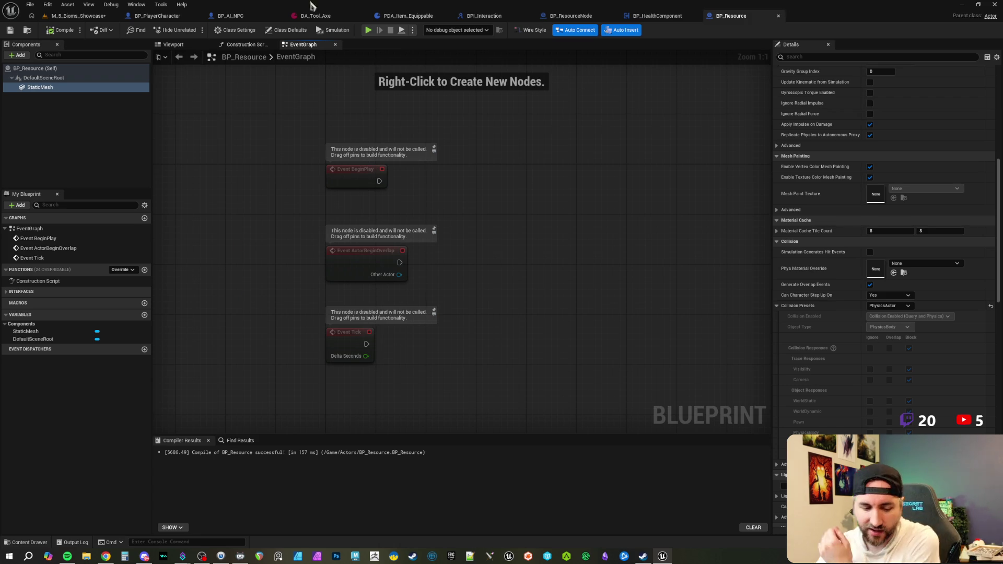
pyautogui.moveTo(194, 97); pyautogui.dragTo(166, 91)
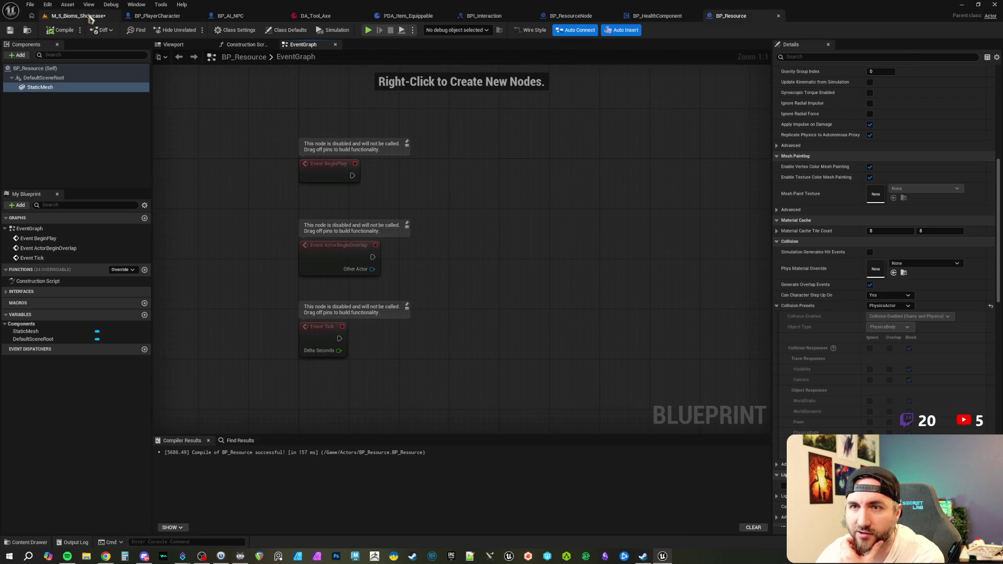
# - Return to the M_5_Bioms_Showcase level and fly the camera toward the bear and NPCs
pyautogui.click(84, 16)
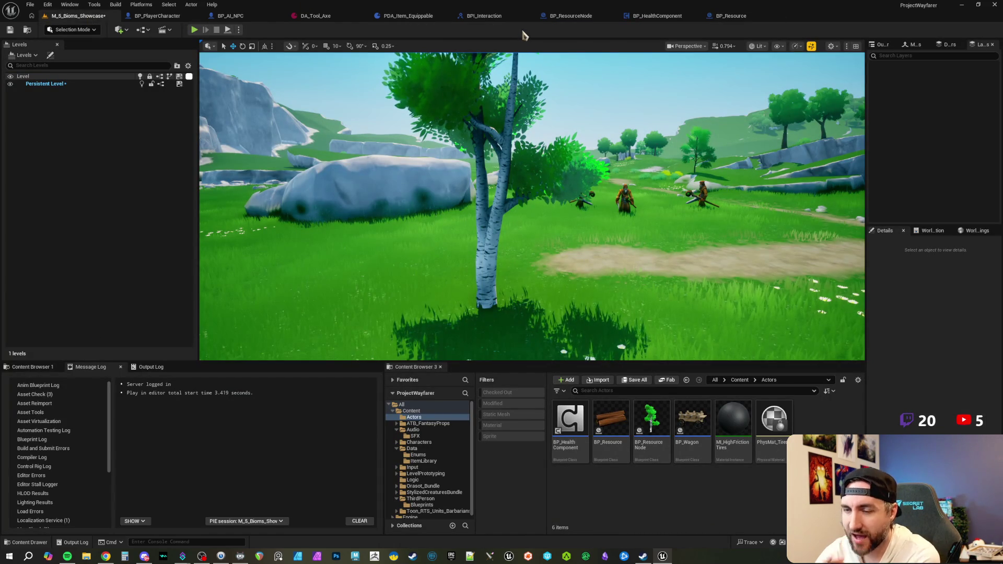
pyautogui.moveTo(528, 209)
pyautogui.mouseDown()
pyautogui.moveTo(547, 209)
pyautogui.moveTo(523, 209)
pyautogui.mouseUp()
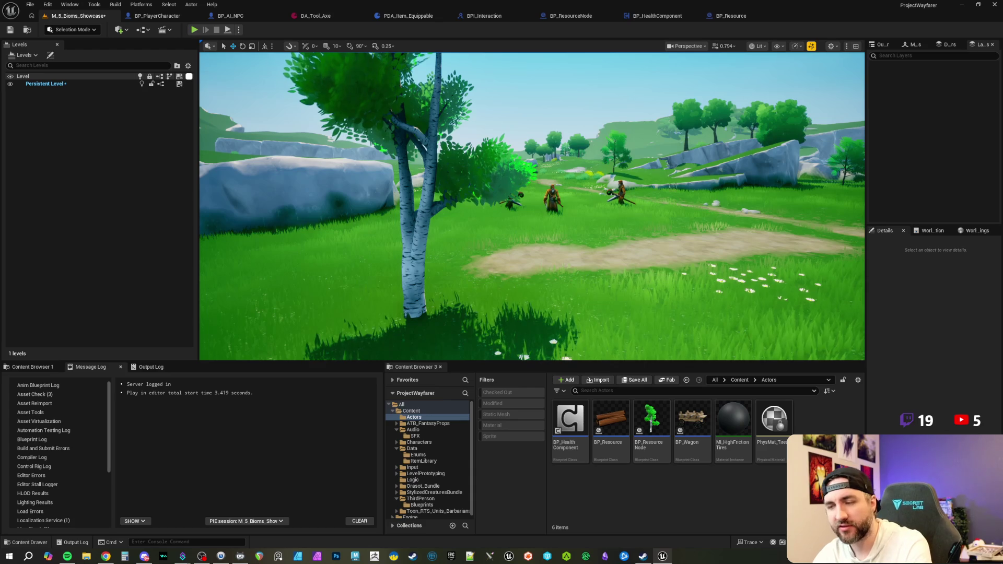
pyautogui.moveTo(523, 209)
pyautogui.mouseDown()
pyautogui.moveTo(564, 209)
pyautogui.moveTo(533, 201)
pyautogui.mouseUp()
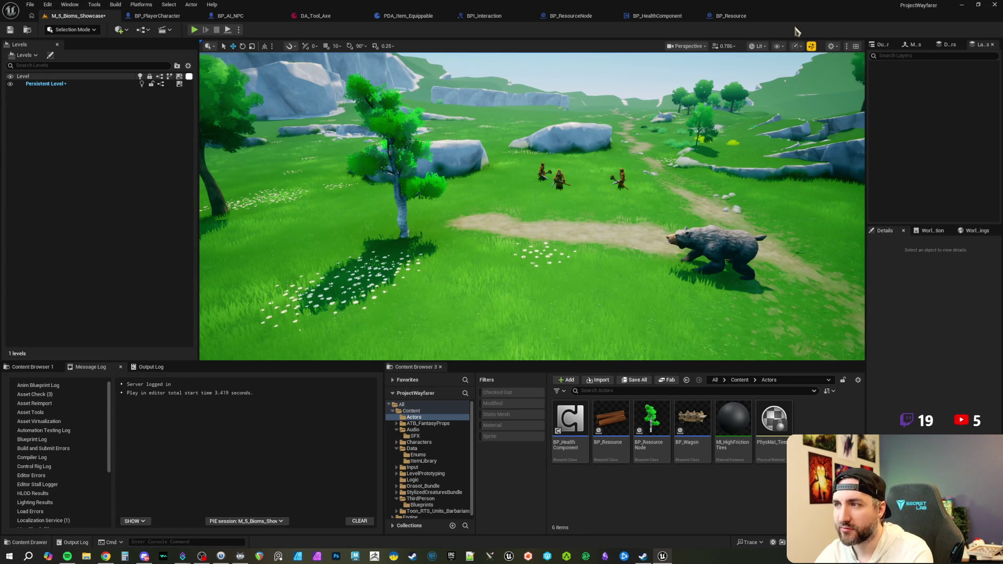
pyautogui.moveTo(533, 201)
pyautogui.mouseDown()
pyautogui.moveTo(533, 170)
pyautogui.moveTo(528, 209)
pyautogui.moveTo(492, 211)
pyautogui.mouseUp()
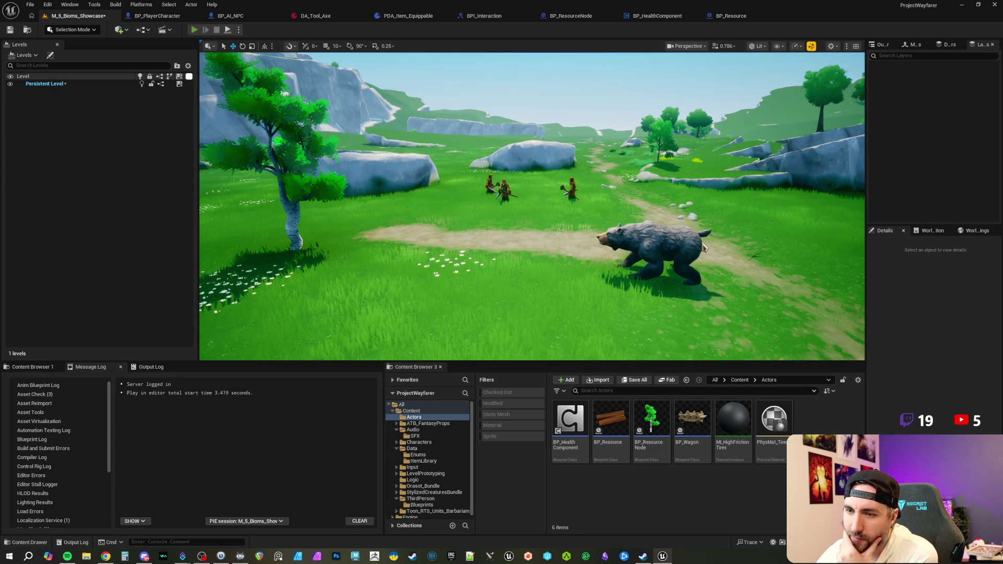
# - Play the level in the editor full-window and run the character toward the bear
pyautogui.hotkey('alt', 'p')
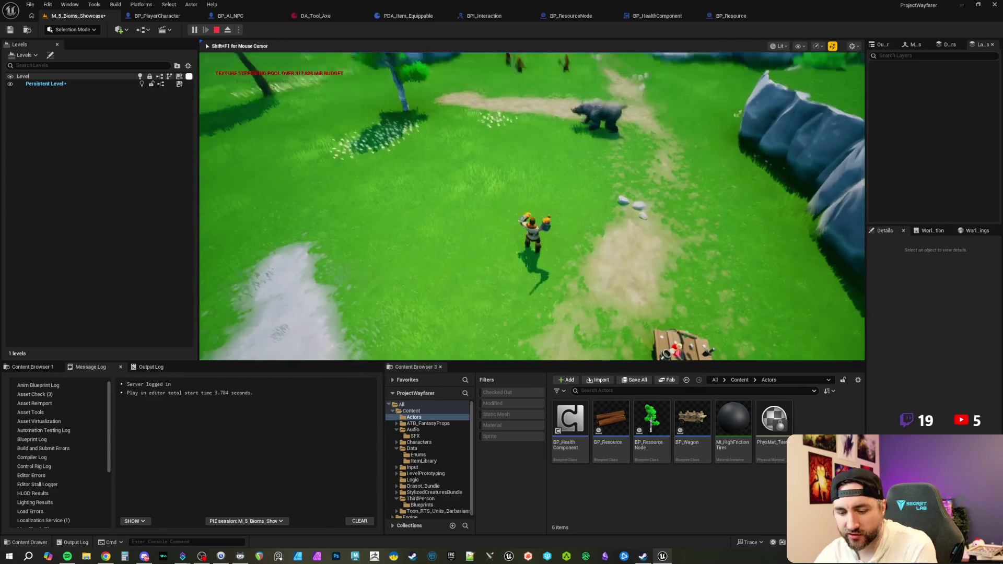
pyautogui.press('F11')
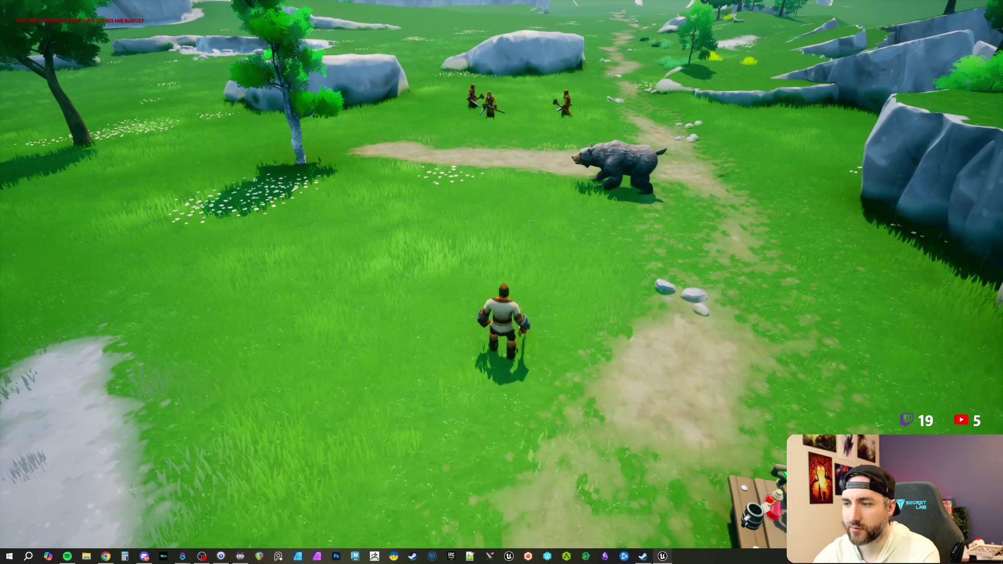
pyautogui.press('w')
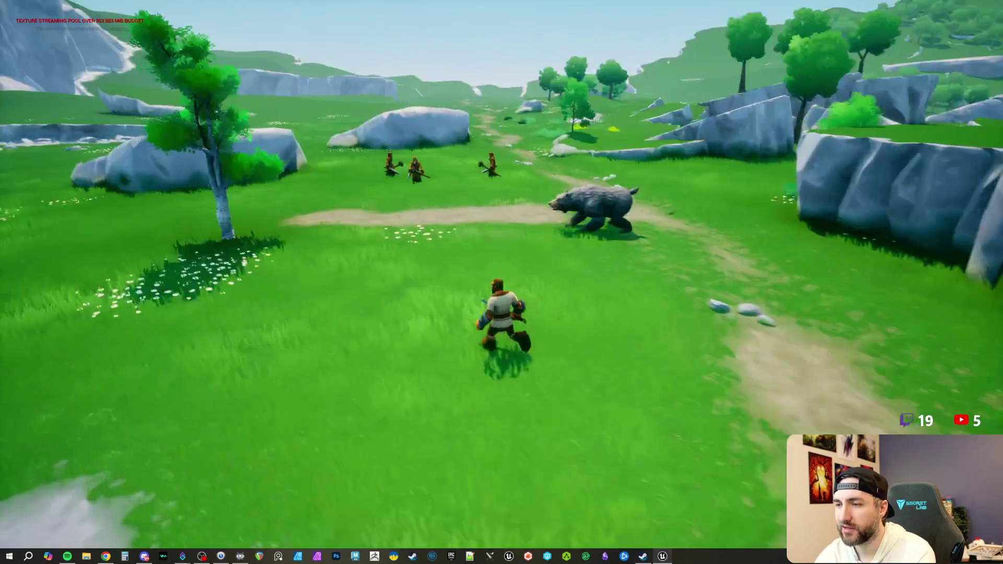
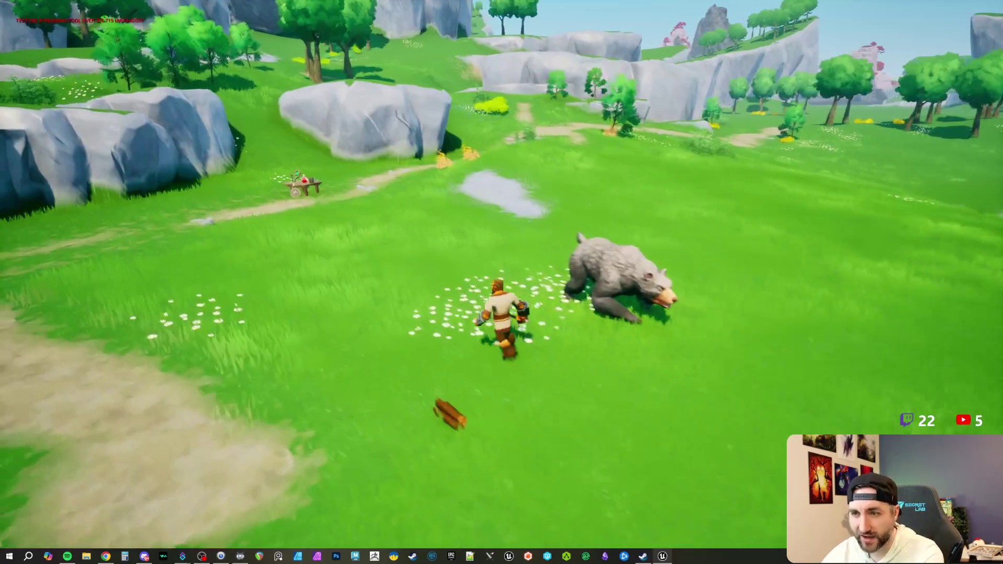
# - Stop the play session and fly the viewport back to the cart and rocks on the path
pyautogui.press('Escape')
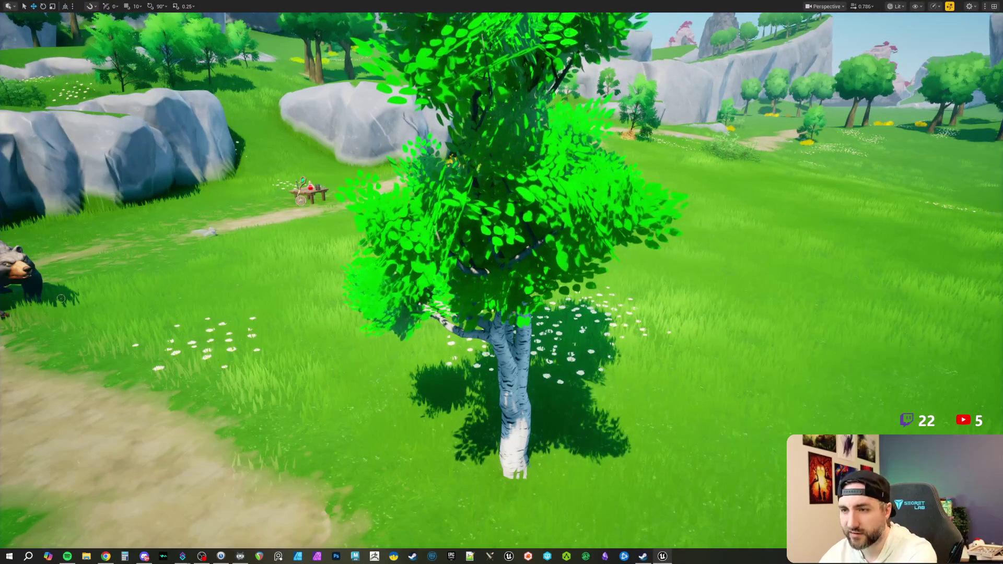
pyautogui.press('Down')
pyautogui.press('Left')
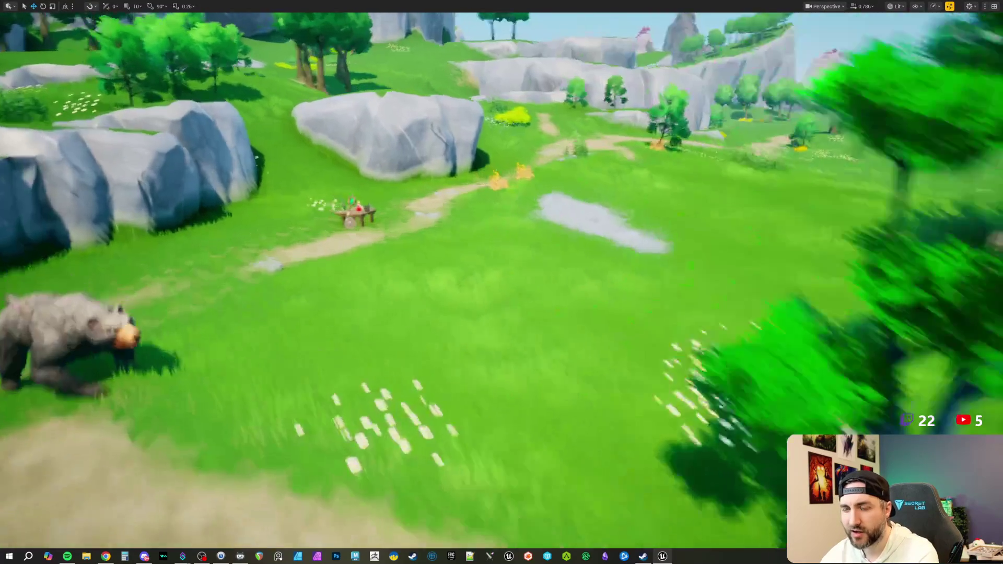
pyautogui.press('Up')
pyautogui.press('Left')
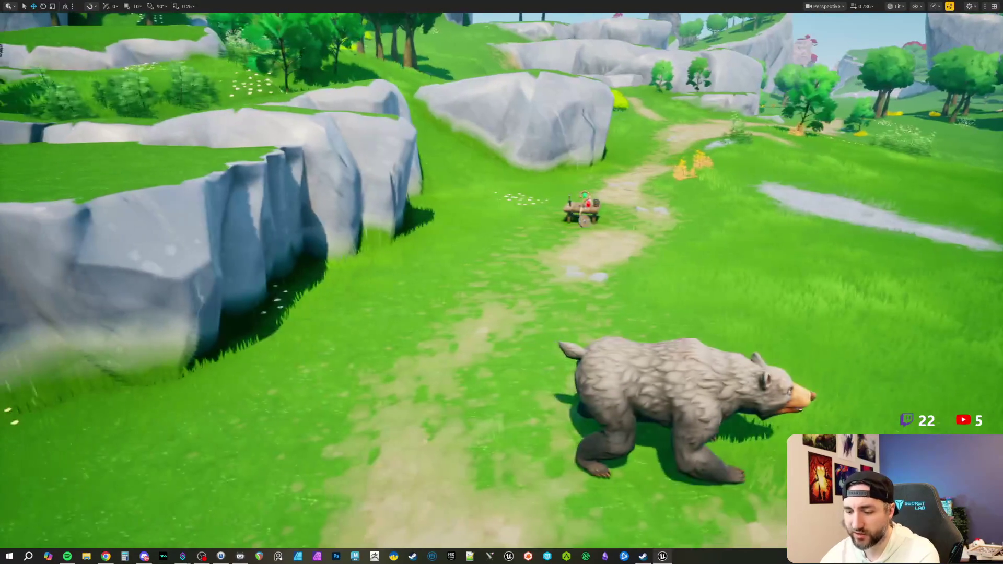
pyautogui.press('F11')
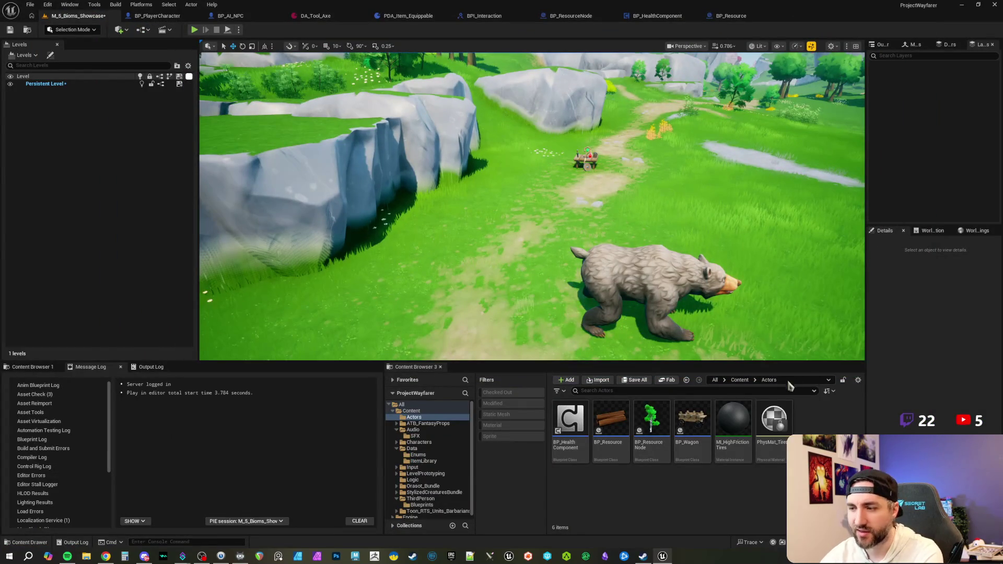
# - Drop a BP_Wagon beside the bear on the dirt path and play the level fullscreen
pyautogui.moveTo(695, 428)
pyautogui.mouseDown()
pyautogui.moveTo(466, 301)
pyautogui.moveTo(578, 212)
pyautogui.mouseUp()
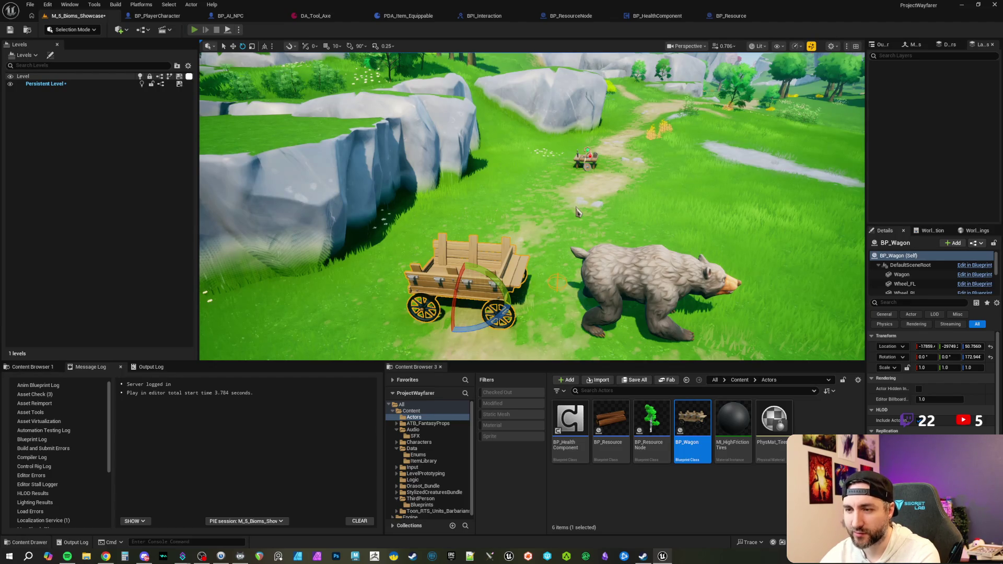
pyautogui.hotkey('alt', 'p')
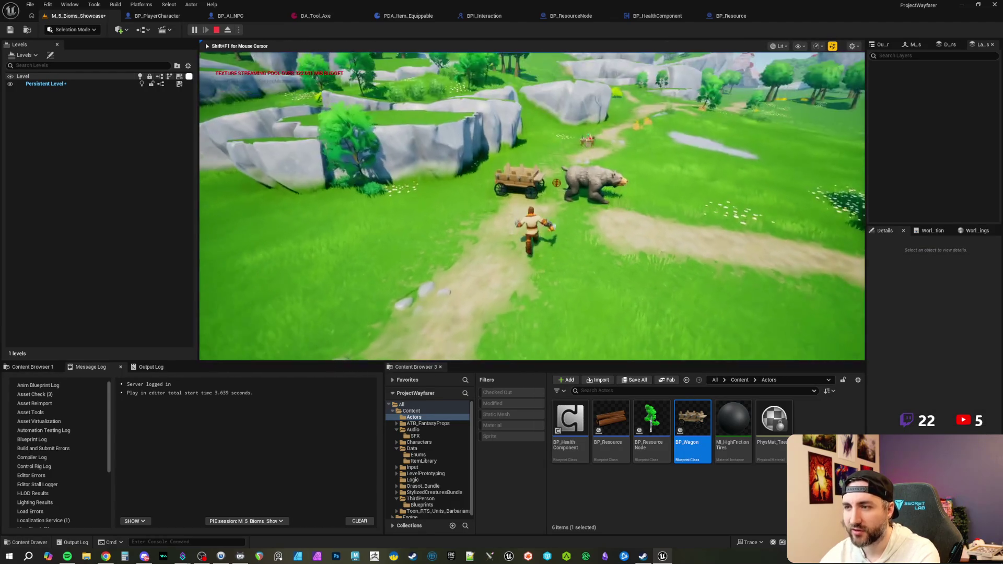
pyautogui.press('F11')
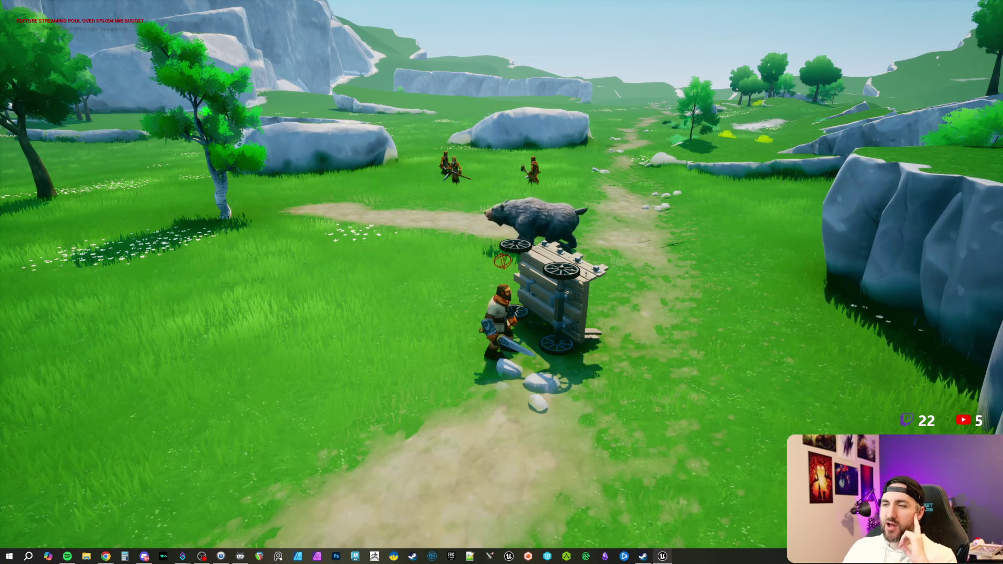
# - Switch from the running playtest to the Fab marketplace window in Chrome
pyautogui.hotkey('alt', 'Tab')
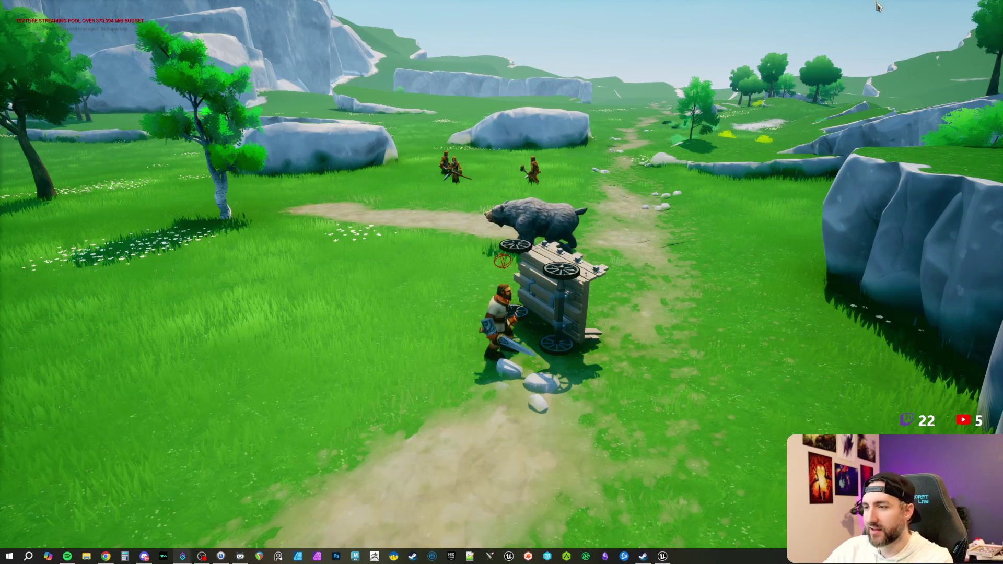
pyautogui.hotkey('alt', 'Tab')
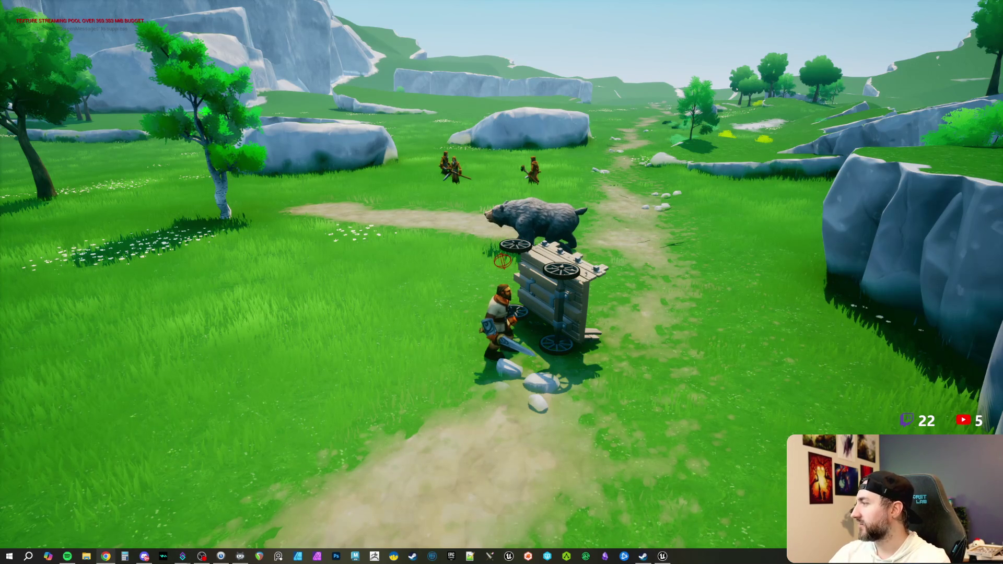
pyautogui.hotkey('alt', 'Tab')
# - Open the wishlisted Merchant lizard listing maximized and enlarge its second image into the gallery
pyautogui.moveTo(602, 86); pyautogui.dragTo(471, 117)
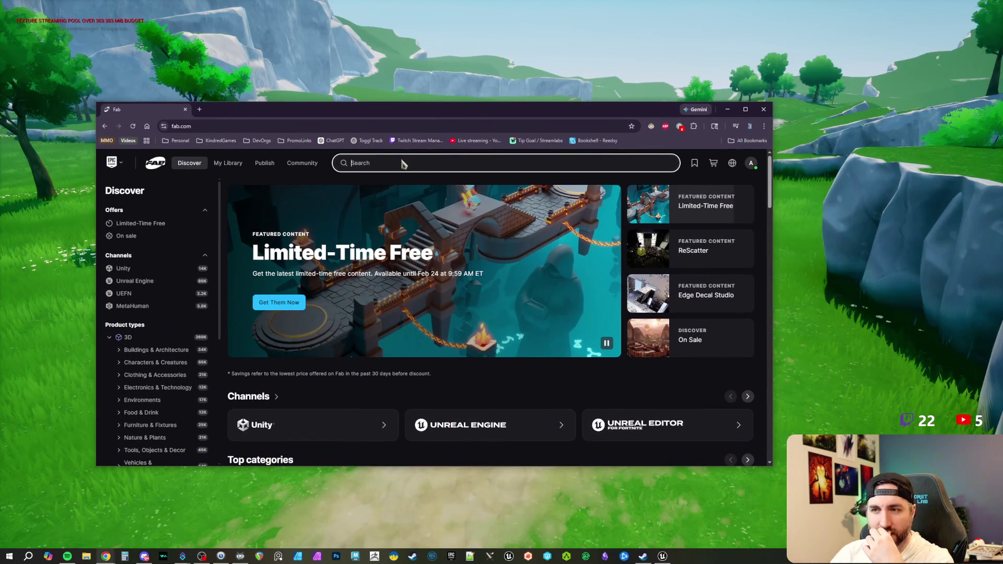
pyautogui.click(693, 163)
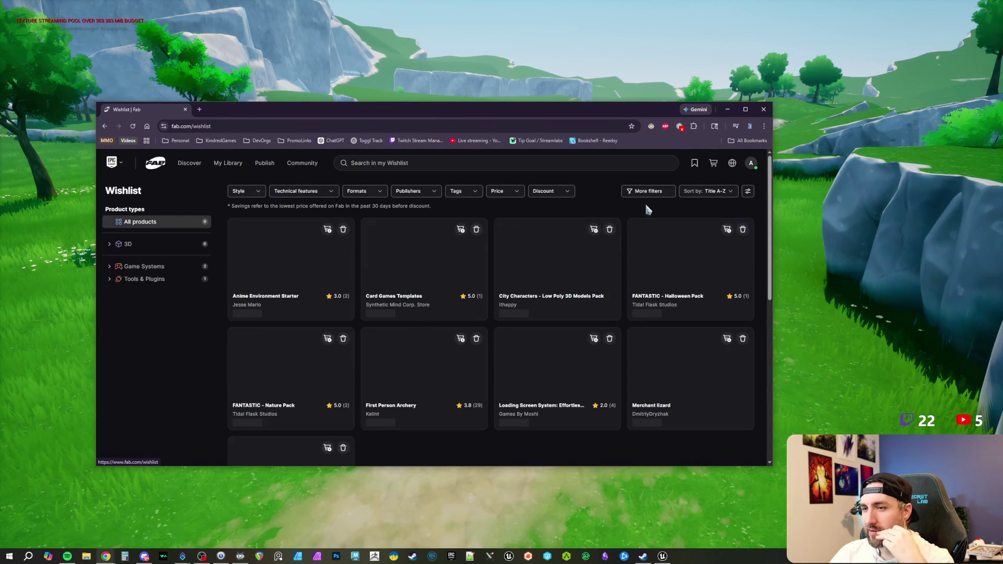
pyautogui.click(689, 366)
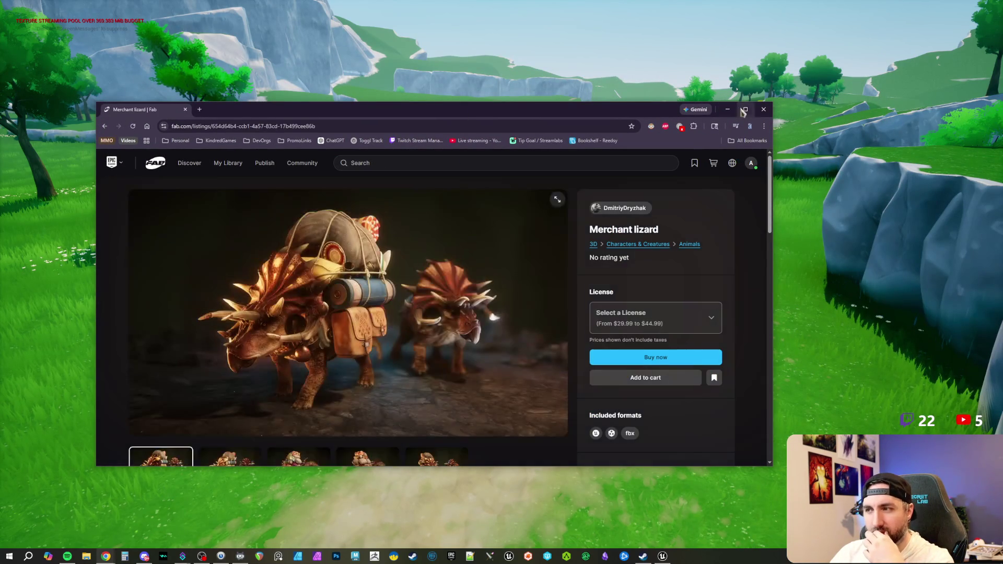
pyautogui.click(746, 109)
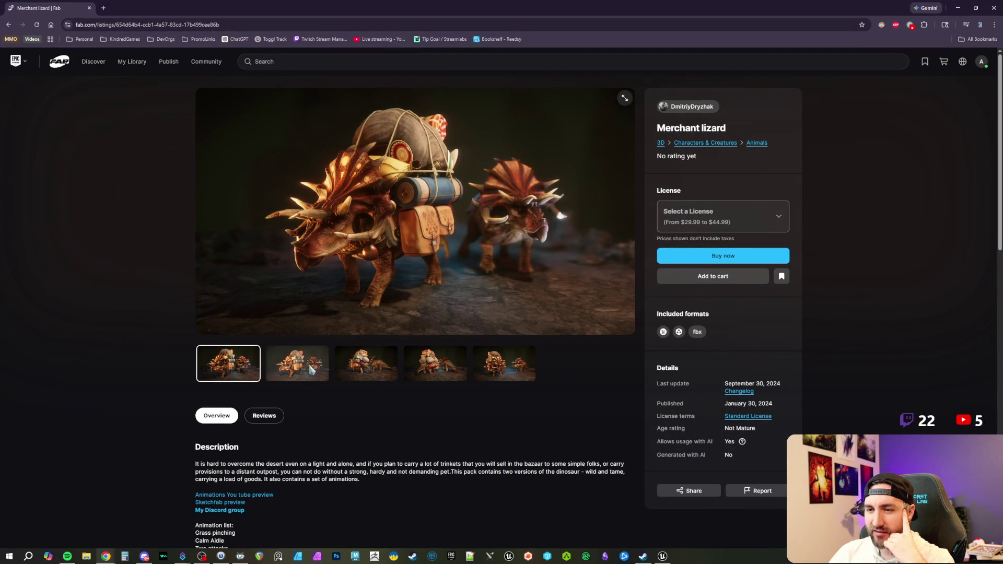
pyautogui.click(321, 355)
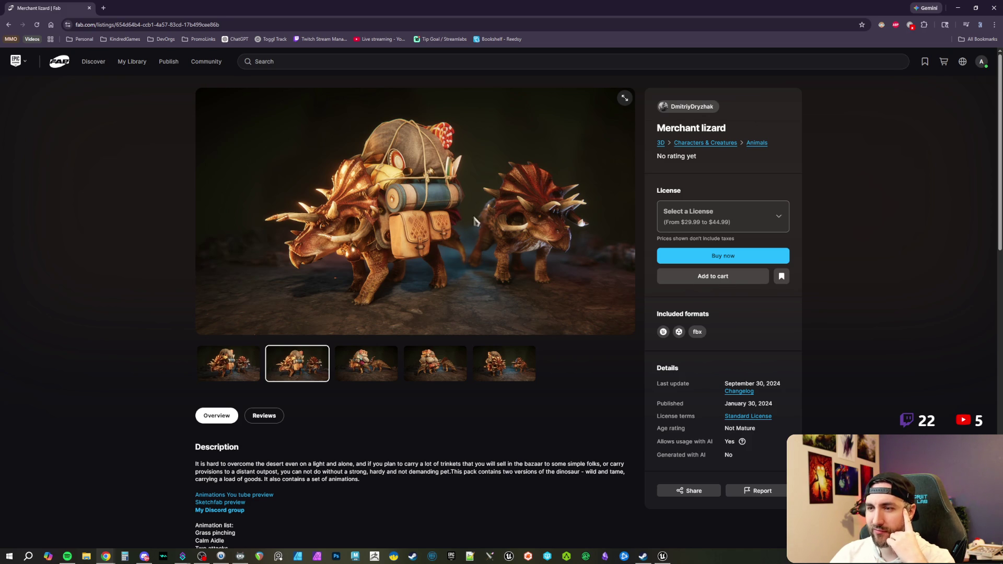
pyautogui.click(624, 98)
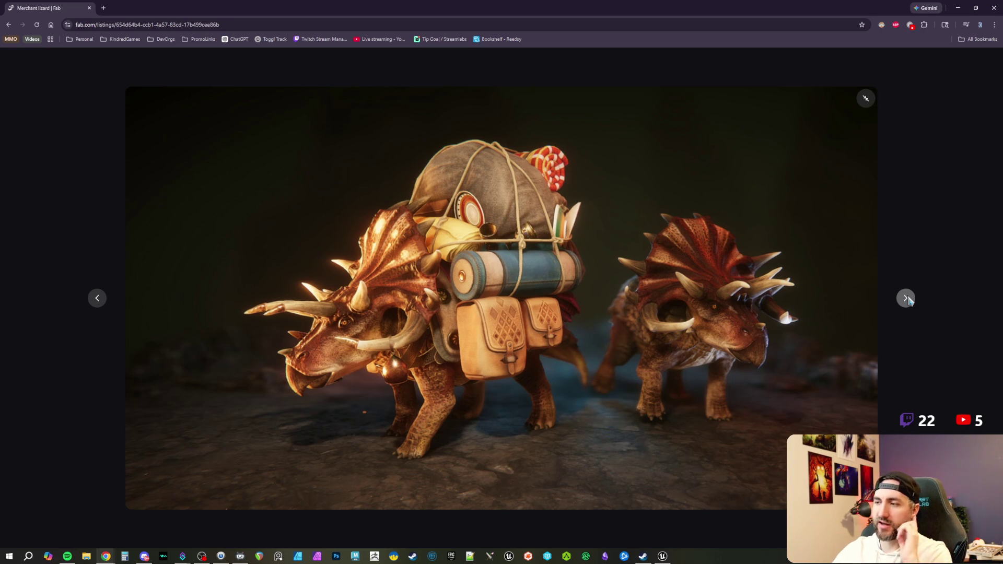
# - Advance through the first gallery images and restore the browser to a centered window
pyautogui.click(906, 299)
pyautogui.click(906, 298)
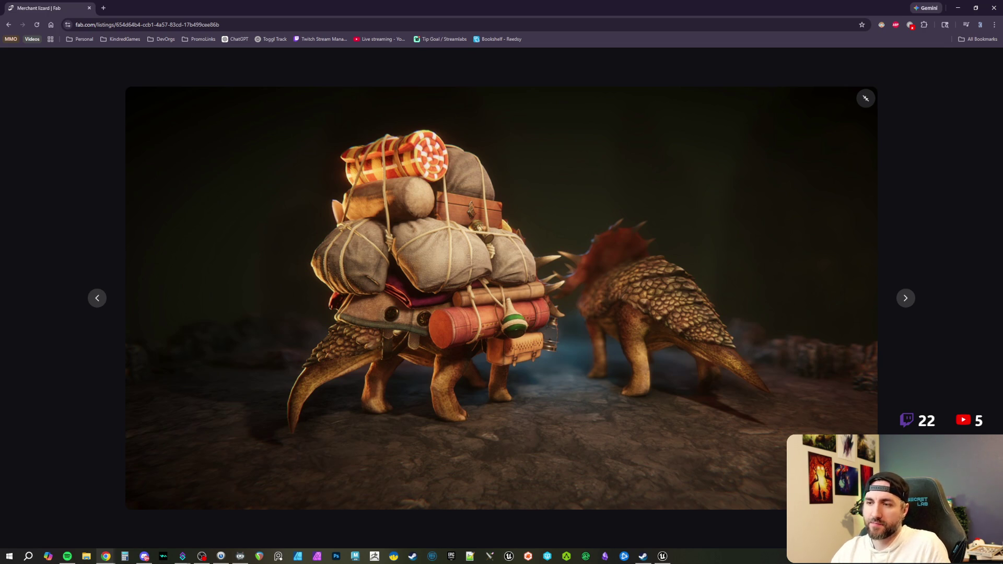
pyautogui.moveTo(426, 14)
pyautogui.mouseDown()
pyautogui.moveTo(442, 45)
pyautogui.moveTo(558, 120)
pyautogui.mouseUp()
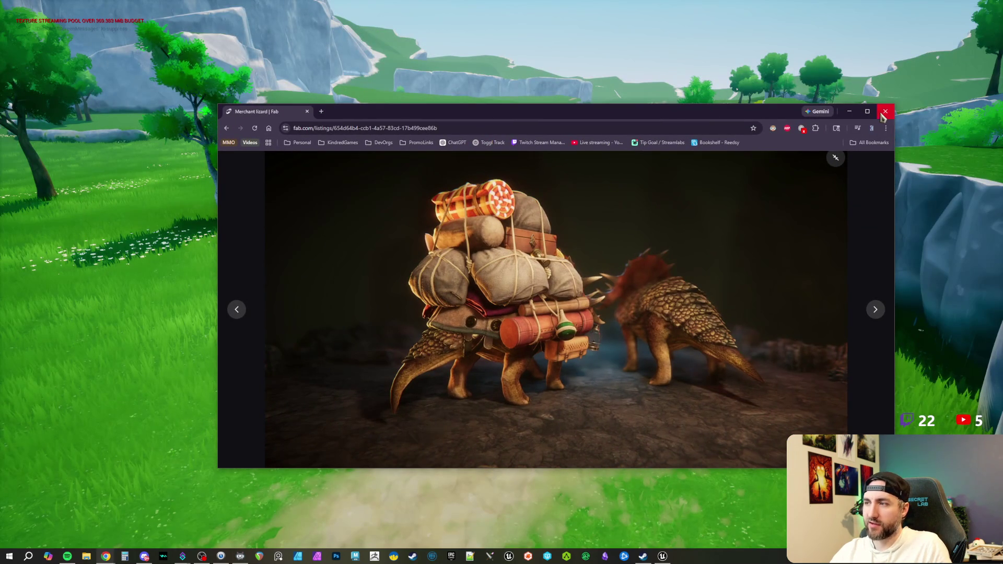
# - Page through the remaining Merchant lizard images, then close Chrome and return to the game
pyautogui.click(876, 312)
pyautogui.click(876, 312)
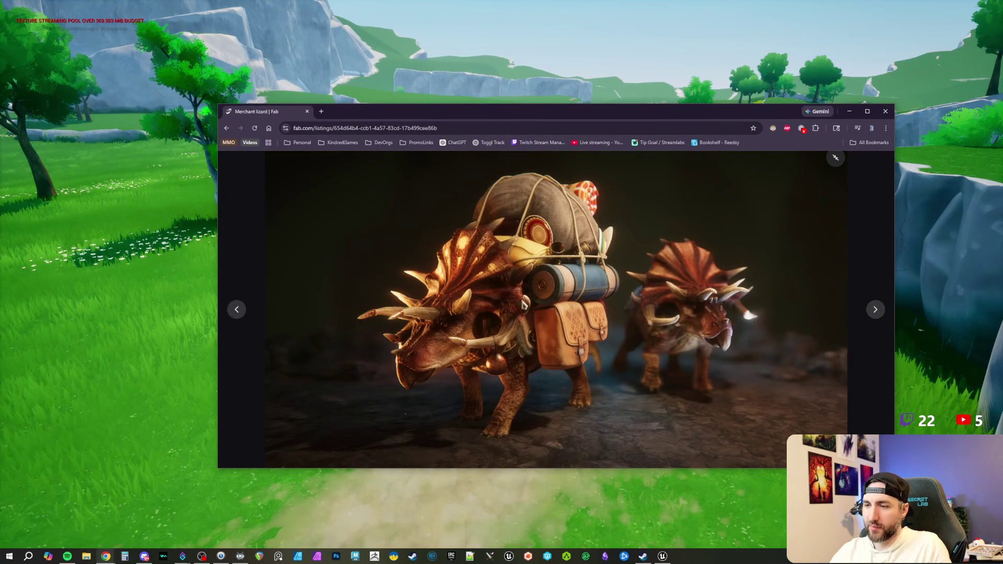
pyautogui.click(875, 312)
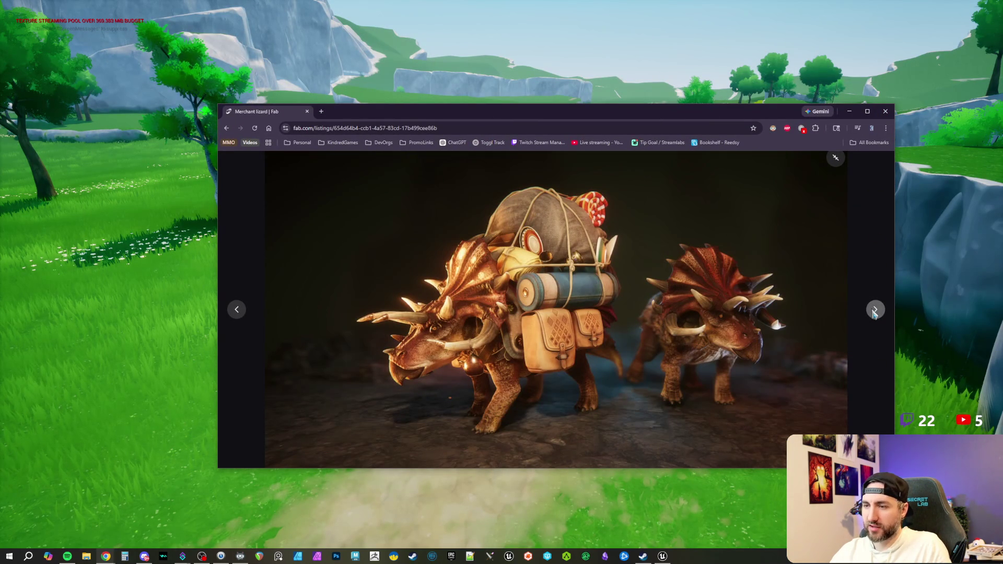
pyautogui.click(875, 311)
pyautogui.click(876, 311)
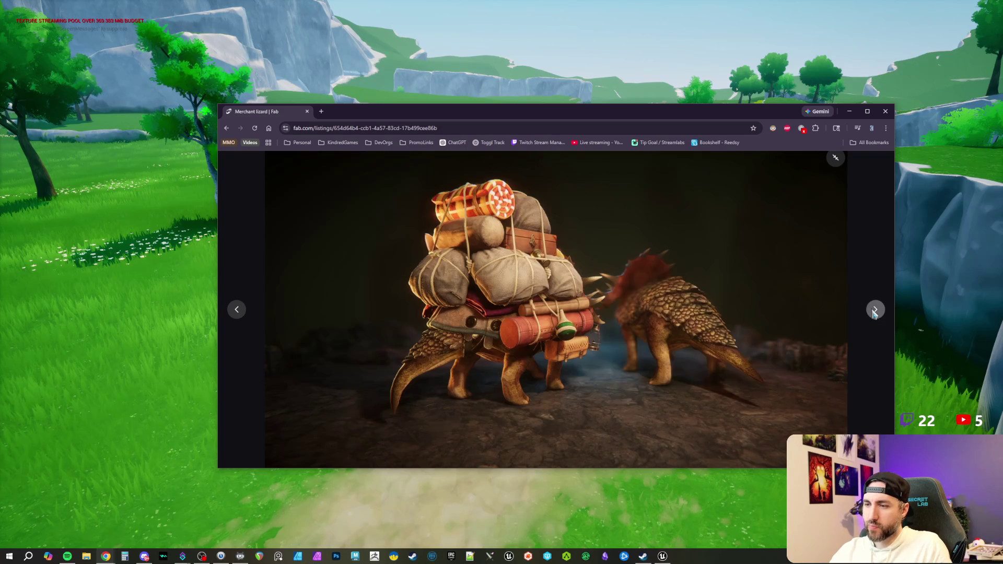
pyautogui.click(875, 311)
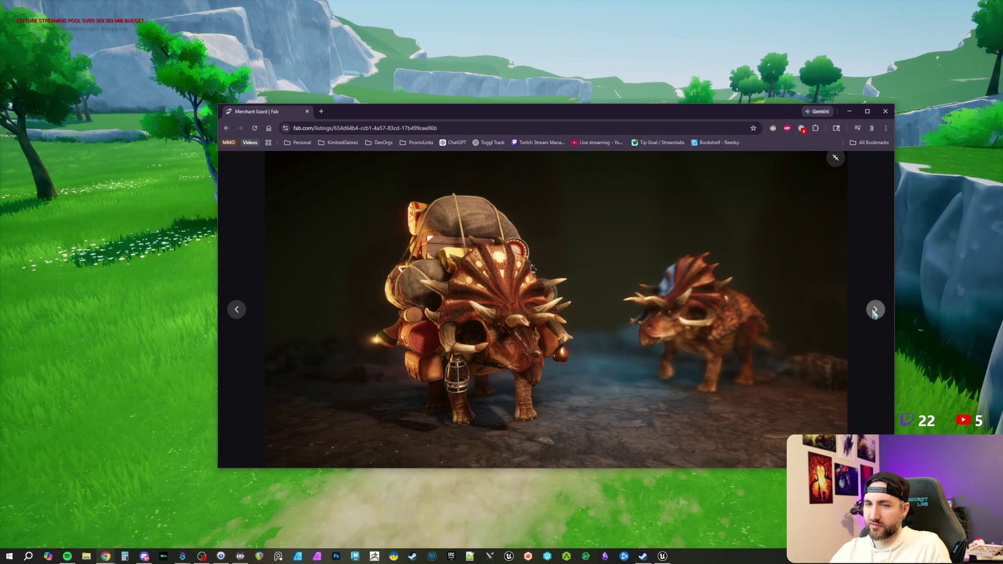
pyautogui.click(875, 311)
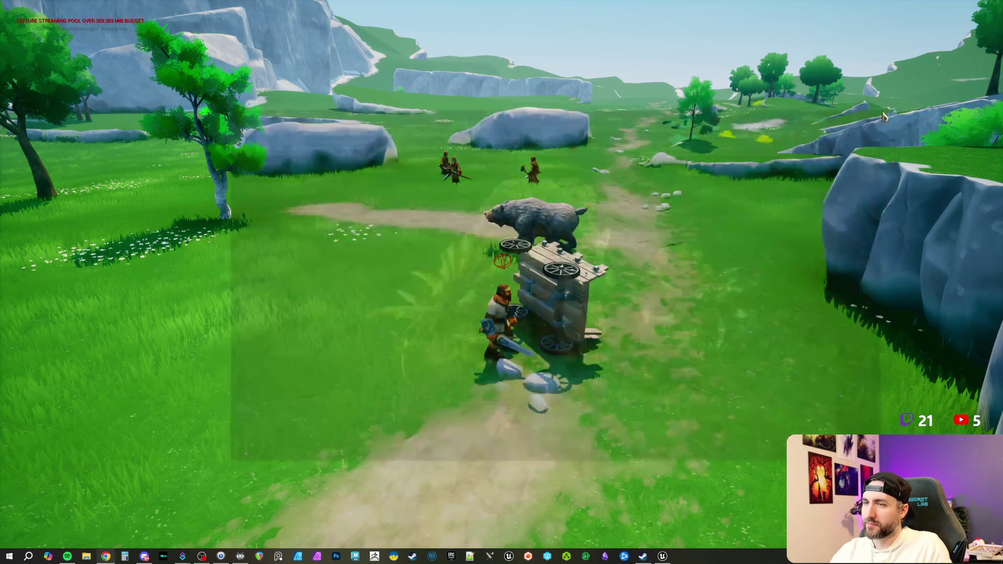
pyautogui.click(886, 111)
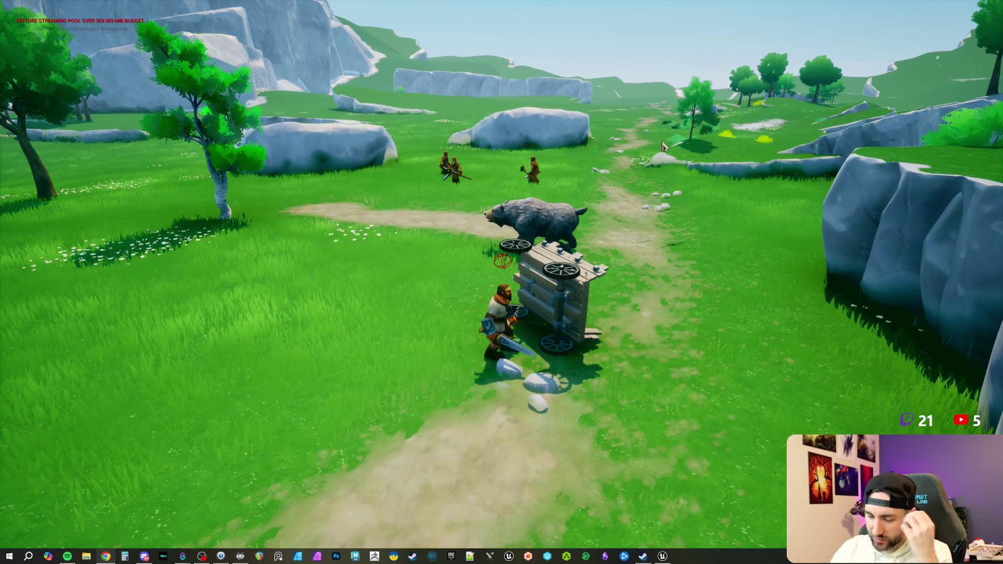
pyautogui.click(661, 152)
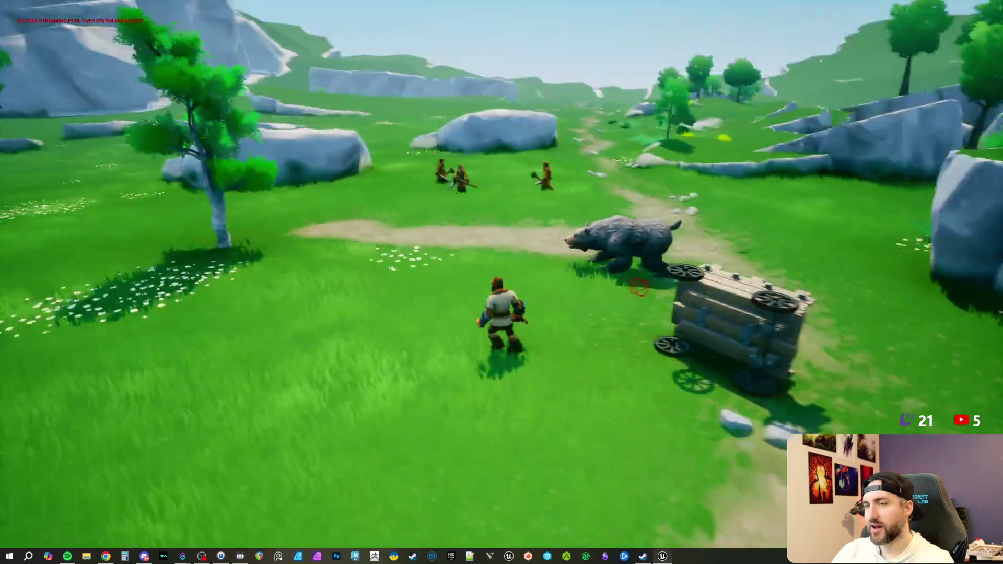
# - Run the hero toward the enemy NPCs with W and A and attack them
pyautogui.press('w')
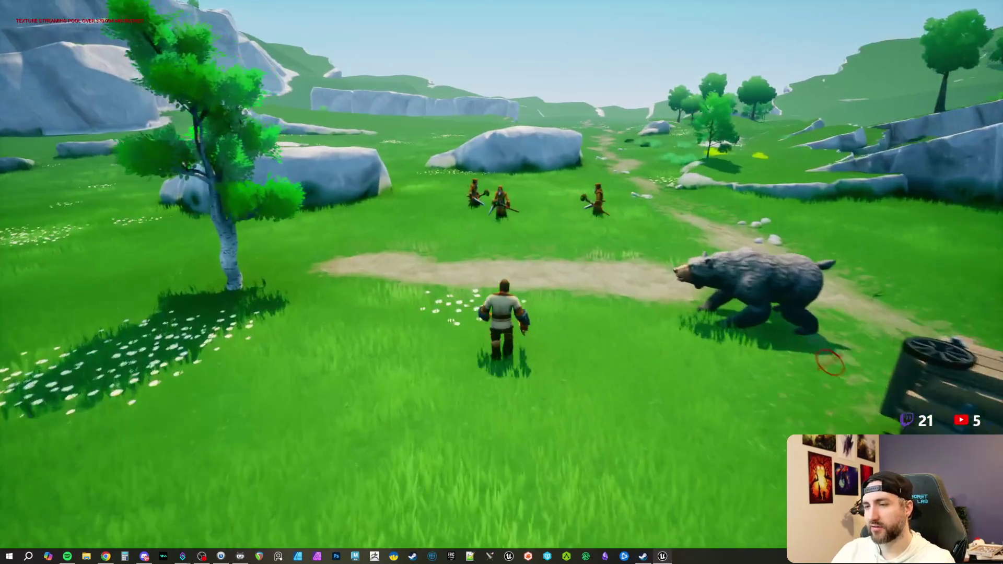
pyautogui.press('a')
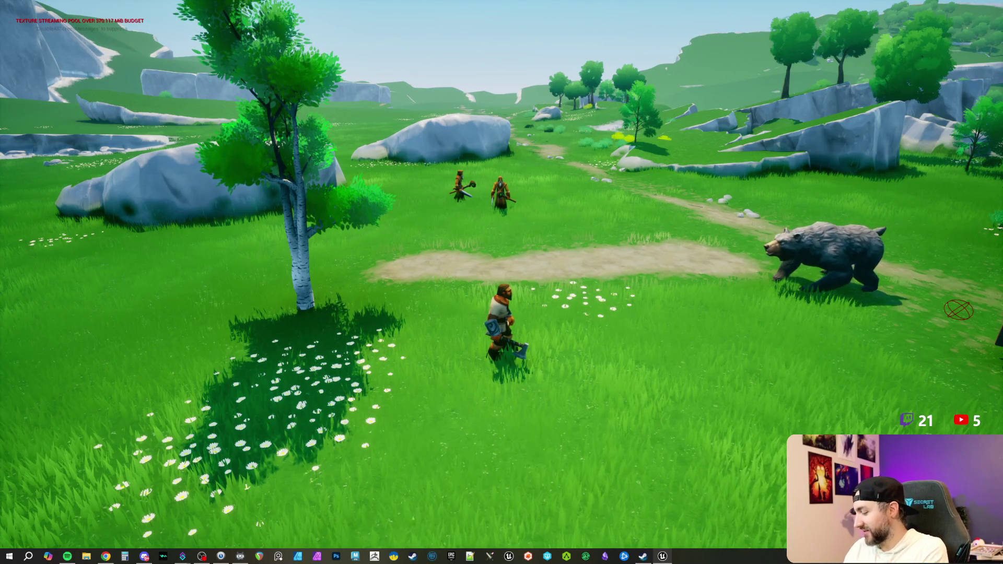
# - Run the hero past the enemies and bear, across the grass toward the cliffs
pyautogui.press('w')
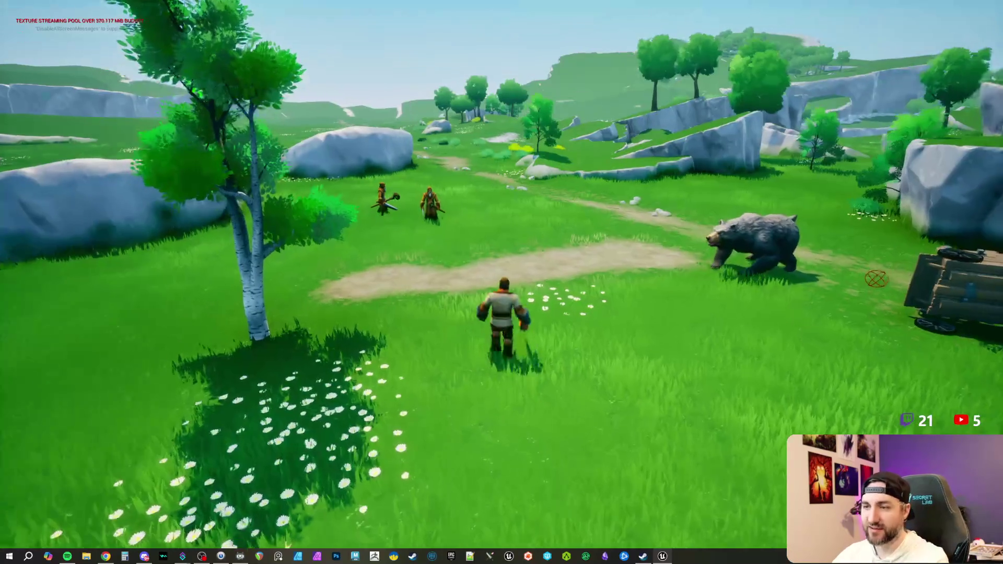
pyautogui.press('w')
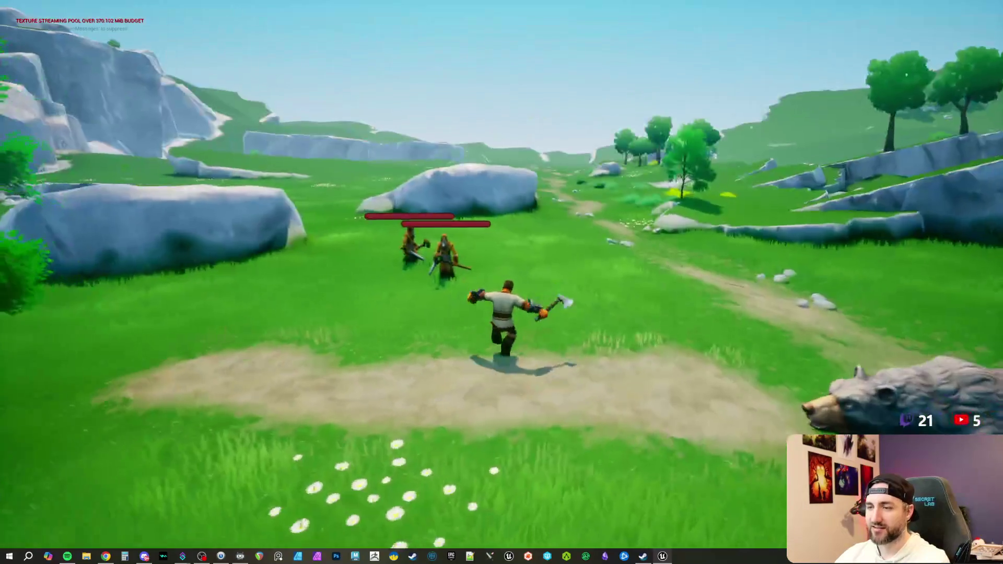
pyautogui.press('w')
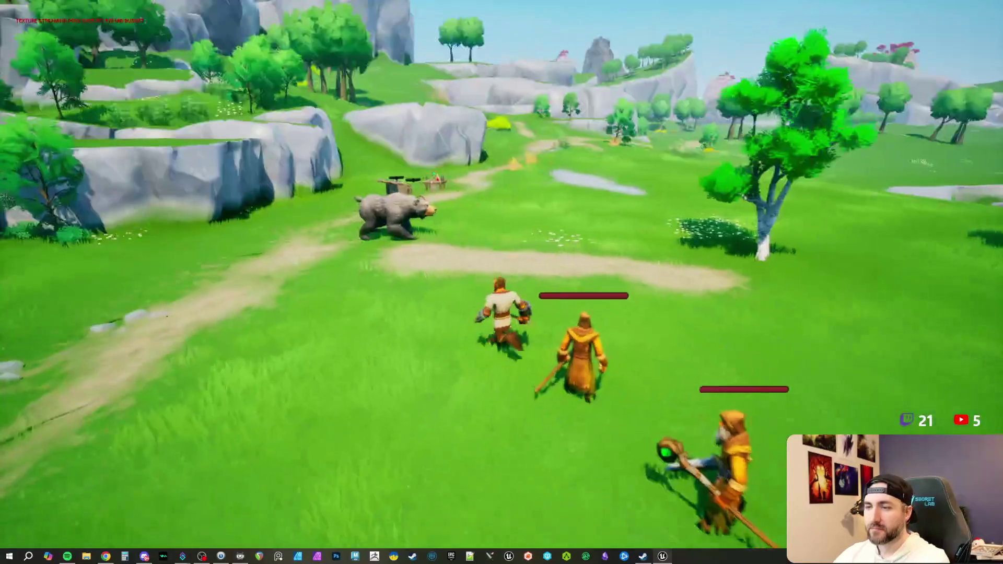
pyautogui.press('w')
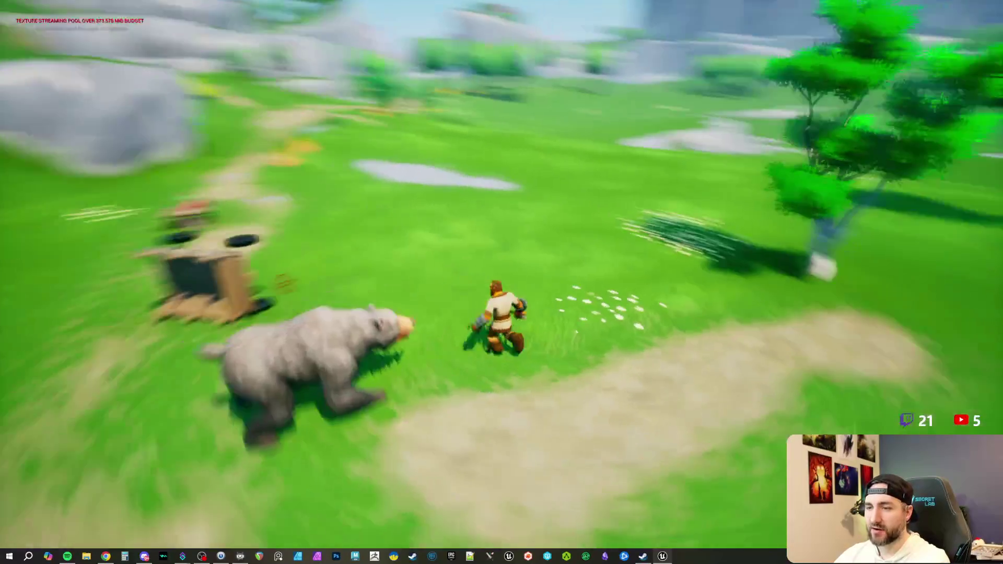
pyautogui.press('w')
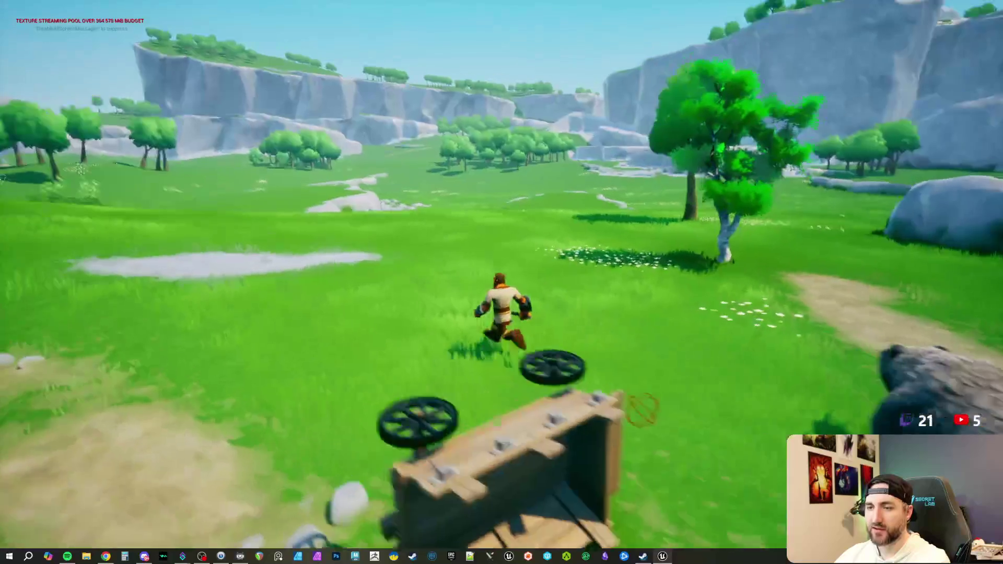
pyautogui.press('w')
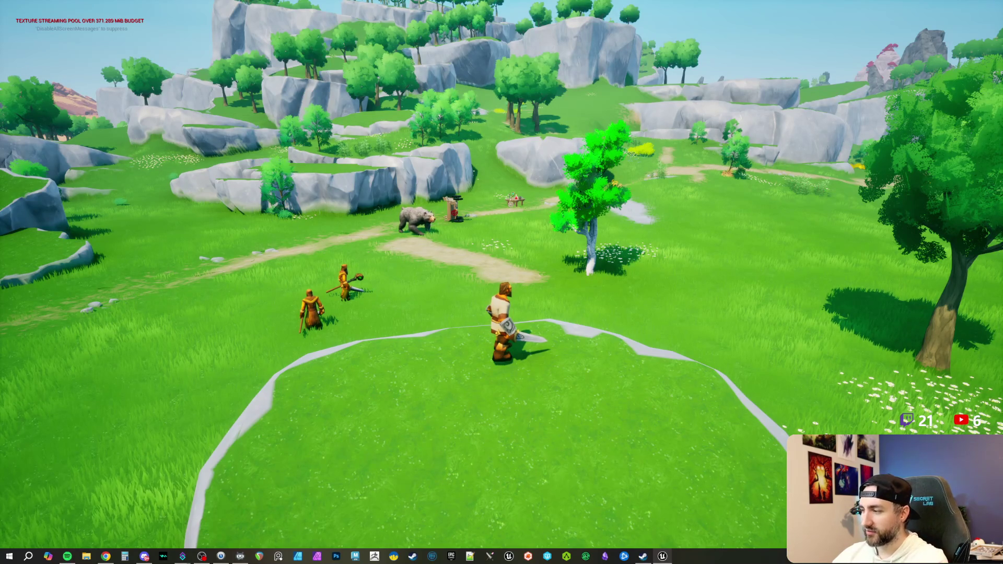
# - Keep running the hero past the bear and two enemies, then stop the playtest with Esc
pyautogui.press('w')
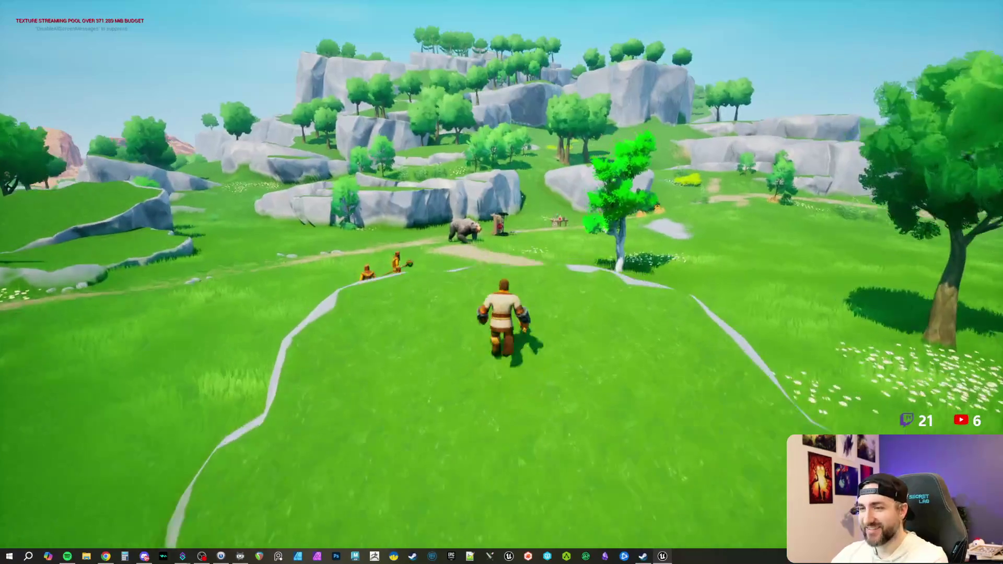
pyautogui.press('w')
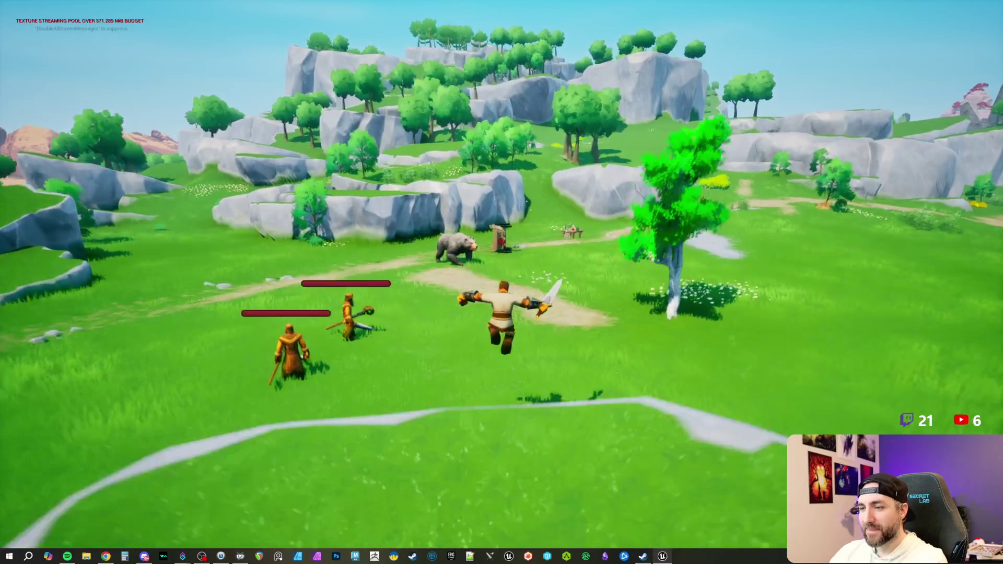
pyautogui.press('w')
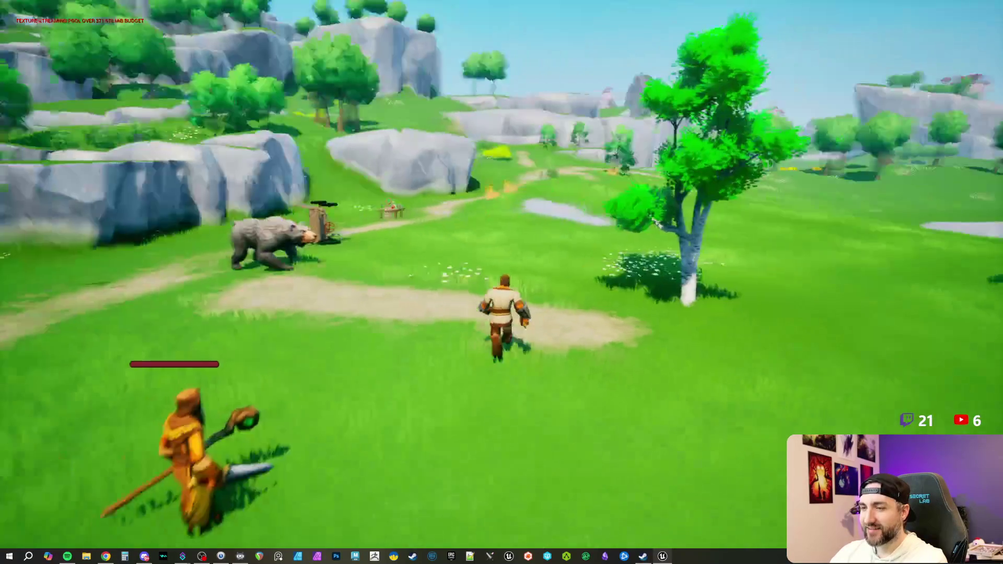
pyautogui.press('w')
pyautogui.press('w')
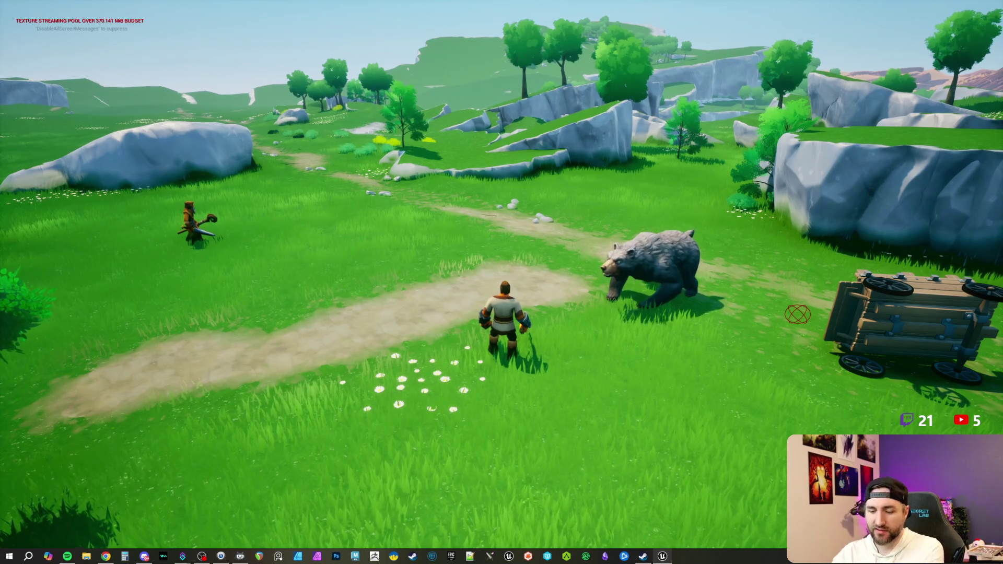
pyautogui.press('Escape')
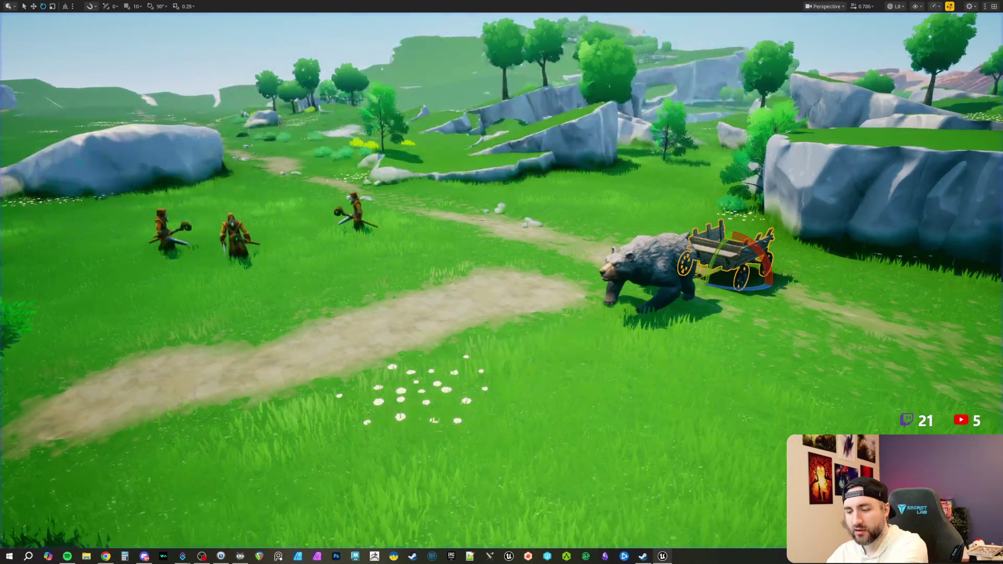
# - Inspect BP_PlayerCharacter's Shield component and orbit the character mesh in its Viewport
pyautogui.press('F11')
pyautogui.click(157, 16)
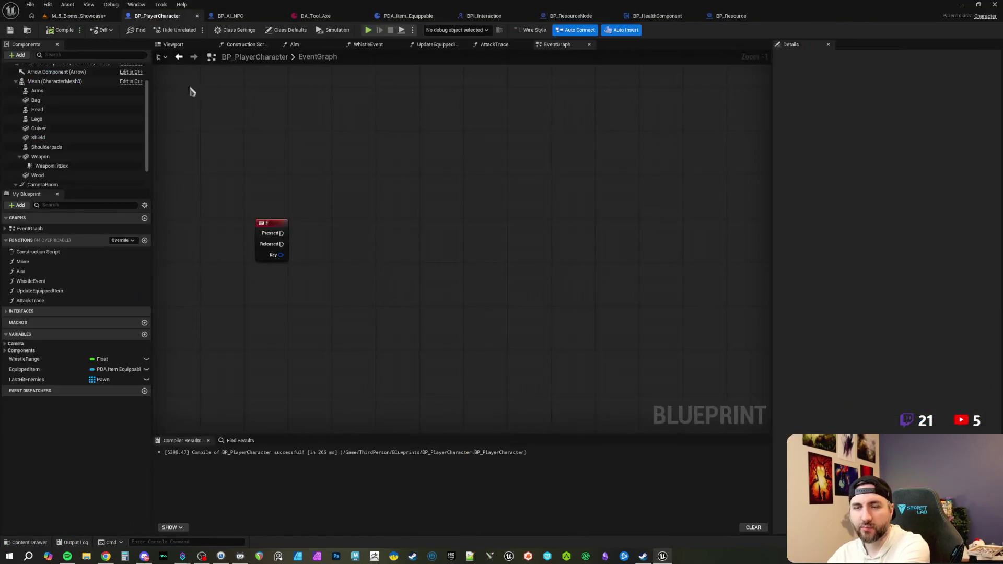
pyautogui.scroll(1, 63, 136)
pyautogui.click(37, 150)
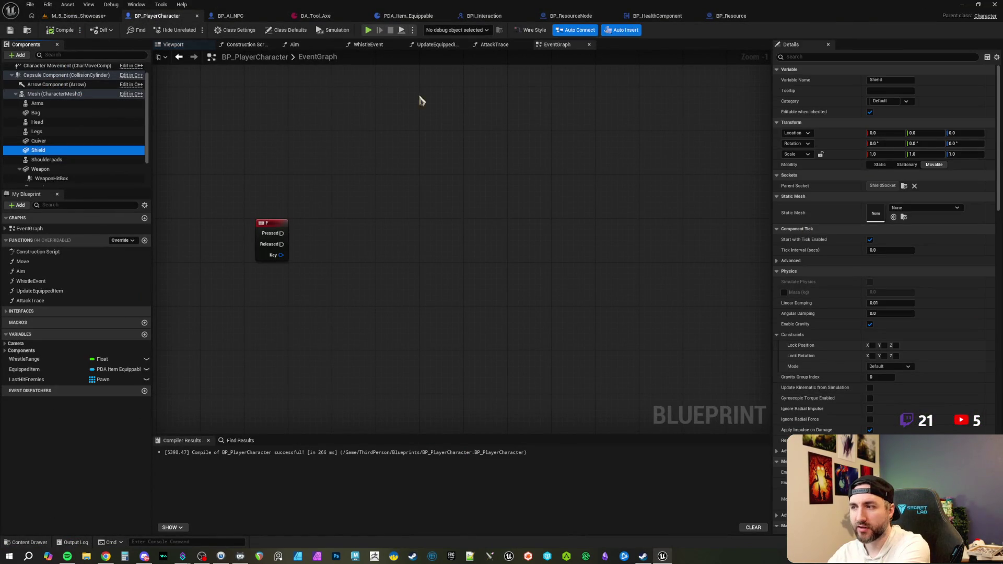
pyautogui.click(175, 45)
pyautogui.moveTo(471, 314); pyautogui.dragTo(512, 313)
pyautogui.scroll(3, 512, 314)
pyautogui.moveTo(592, 296); pyautogui.dragTo(524, 275)
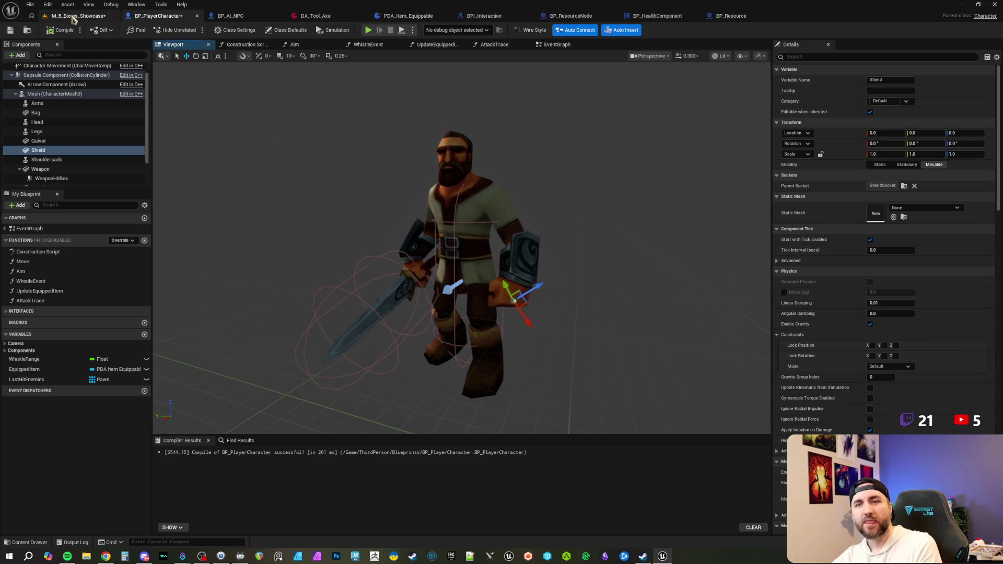
# - Return to the M_5_Bioms_Showcase level and bring up the tokyo42 search in Chrome
pyautogui.click(74, 16)
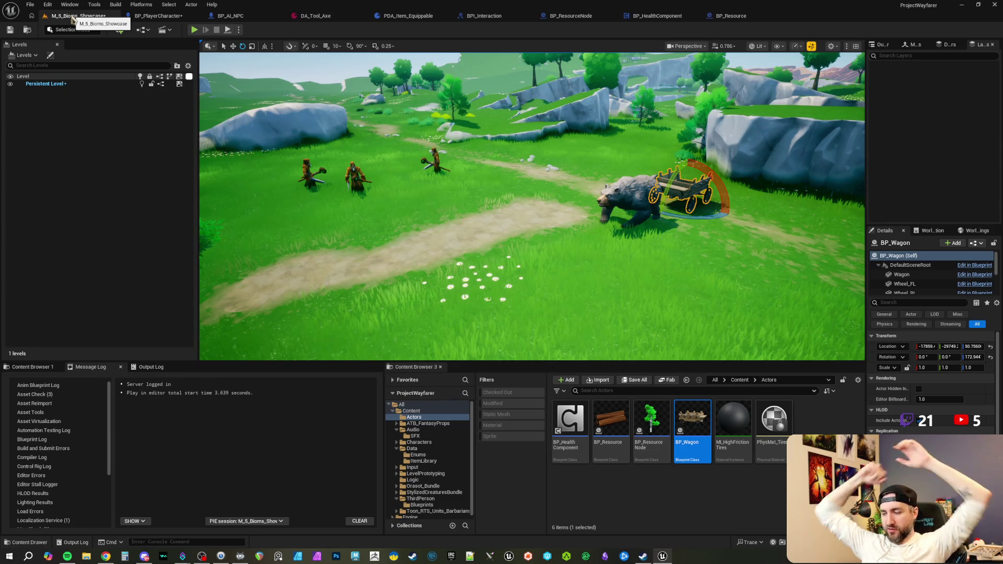
pyautogui.hotkey('alt', 'Tab')
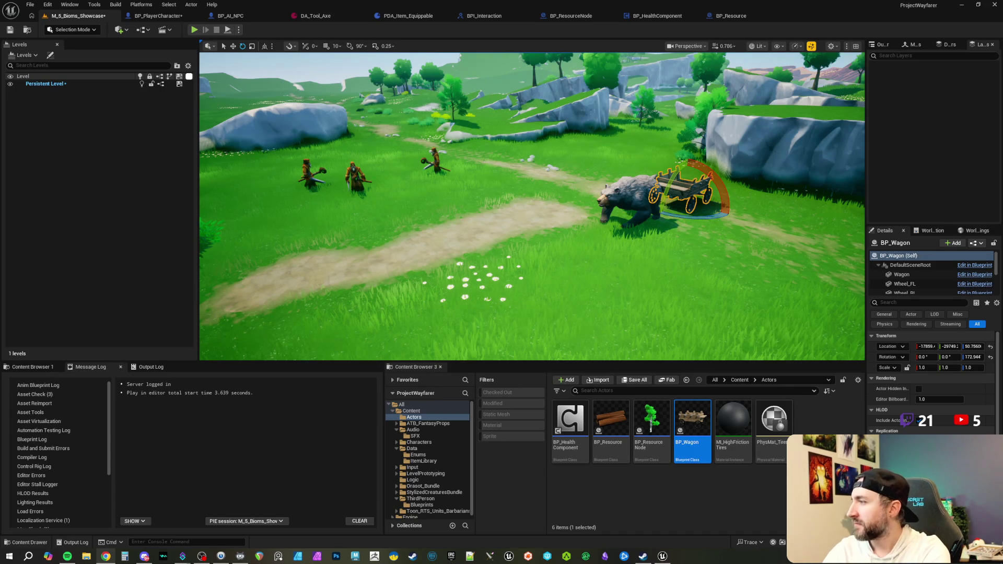
pyautogui.hotkey('alt', 'Tab')
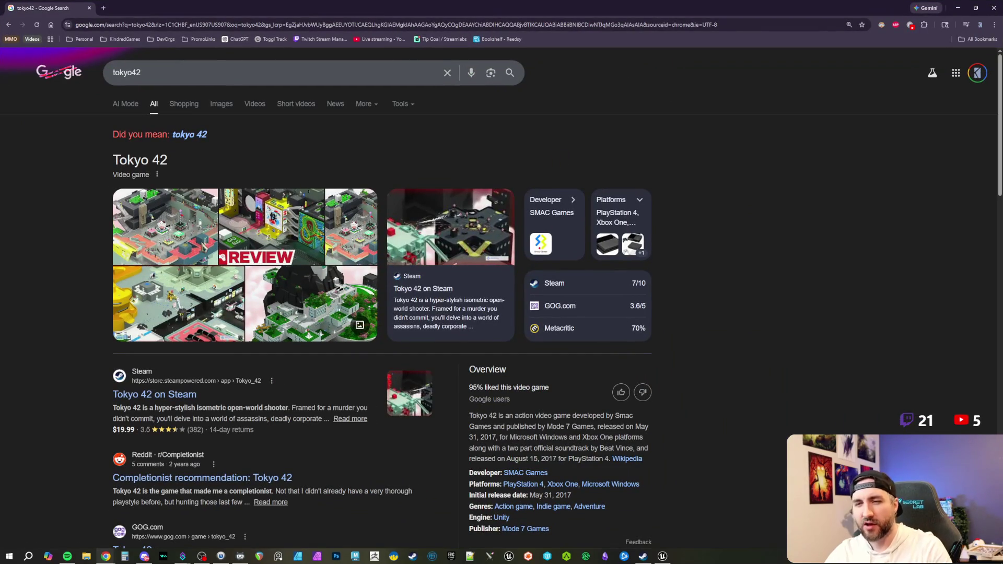
# - Show image results for tokyo42 and preview the British GQ Tokyo 42 review image
pyautogui.click(215, 107)
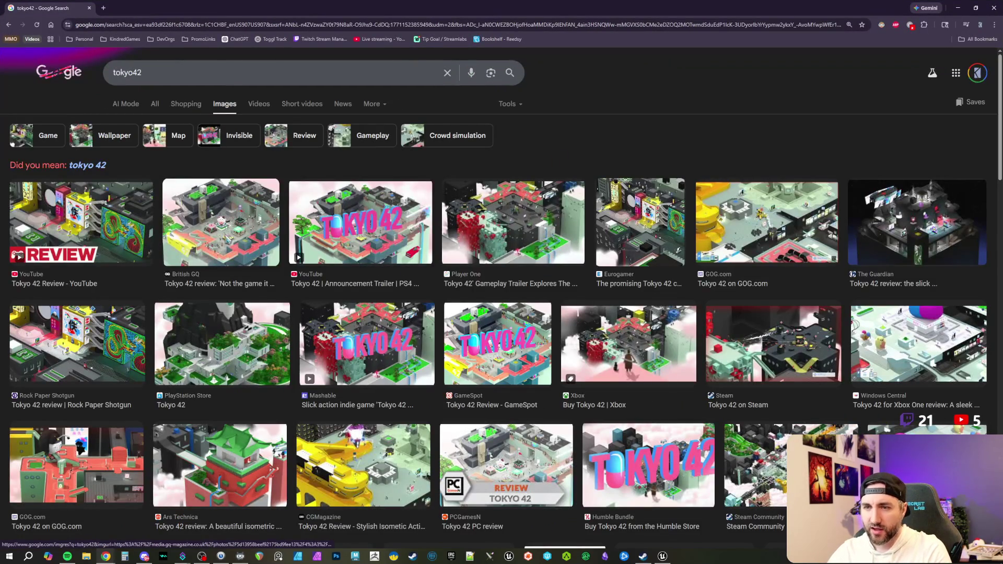
pyautogui.click(228, 238)
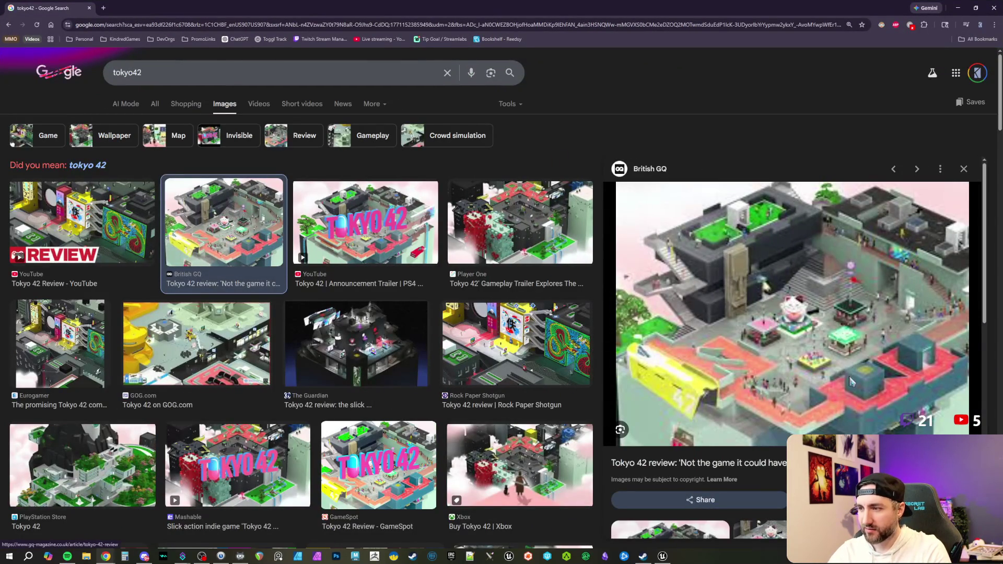